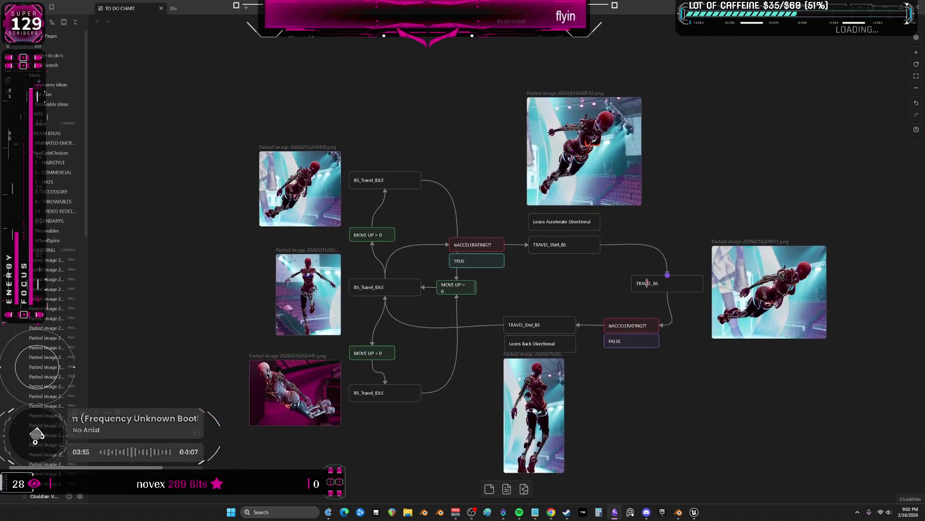
Pan across the flying flowchart's travel idle, start and end nodes, then switch to the Blender character scene
mouse_move(627, 301)
middle_mouse_down()
mouse_move(490, 241)
mouse_move(667, 345)
mouse_move(611, 255)
mouse_move(564, 230)
mouse_move(563, 312)
mouse_move(648, 290)
mouse_move(622, 304)
mouse_move(551, 308)
middle_mouse_up()
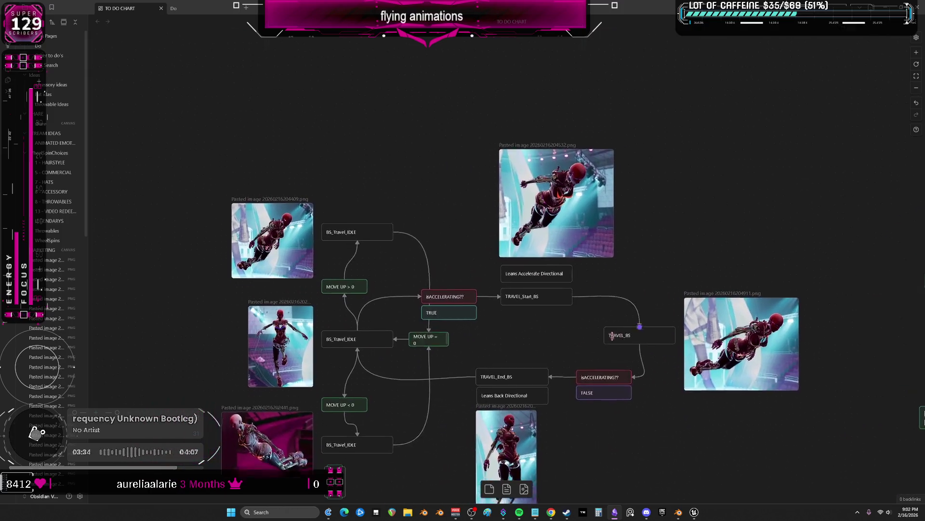
mouse_move(508, 338)
middle_mouse_down()
mouse_move(528, 334)
mouse_move(605, 355)
mouse_move(586, 365)
mouse_move(673, 378)
mouse_move(571, 376)
middle_mouse_up()
mouse_move(575, 332)
middle_mouse_down()
mouse_move(549, 363)
mouse_move(589, 396)
mouse_move(611, 406)
mouse_move(642, 395)
mouse_move(645, 377)
middle_mouse_up()
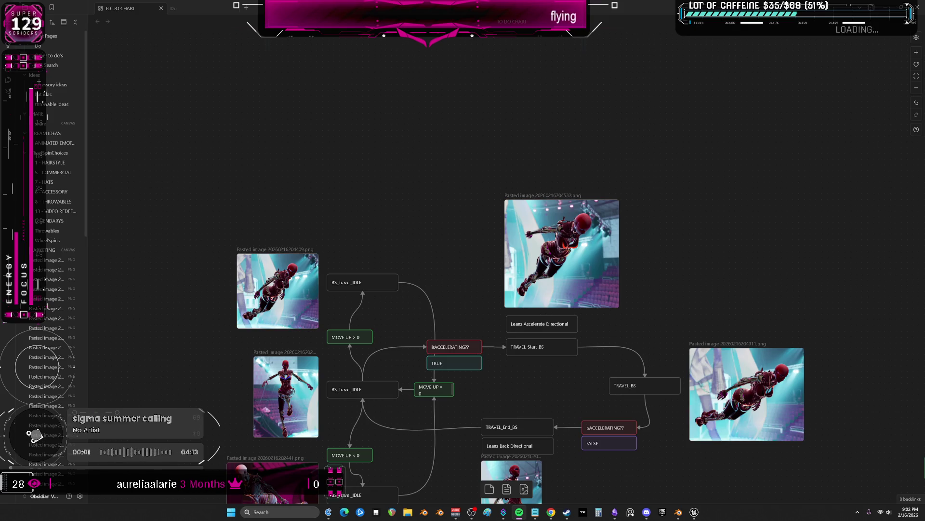
mouse_move(627, 269)
left_mouse_down()
mouse_move(688, 282)
mouse_move(727, 387)
left_mouse_up()
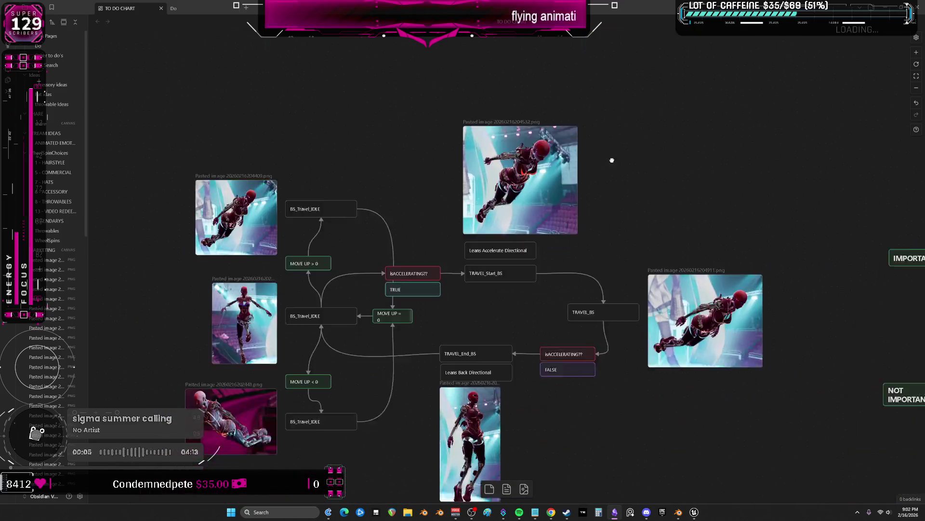
left_click(680, 513)
Maximize the 3D view and orbit the winged character through side, back and front views
middle_click_drag(441, 269, 506, 217)
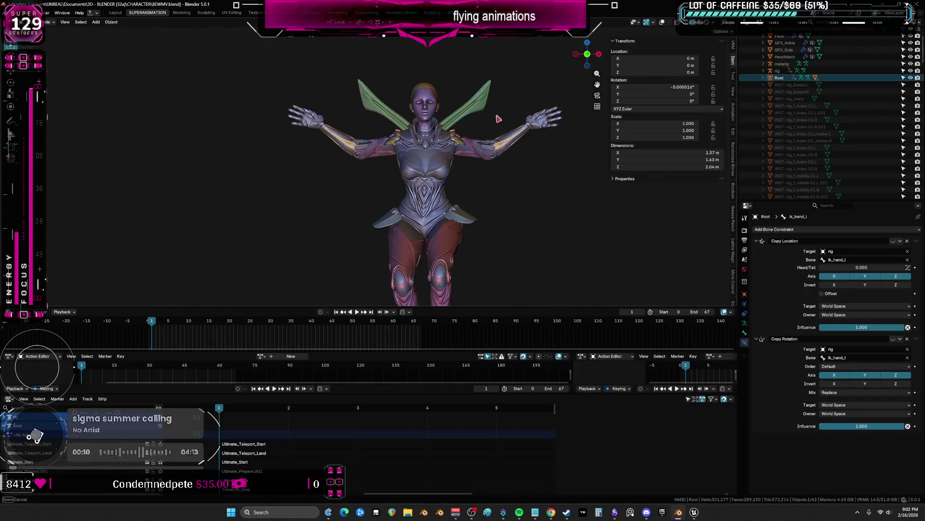
key("ctrl+space")
scroll(487, 150, "up", 2)
scroll(521, 181, "up", 2)
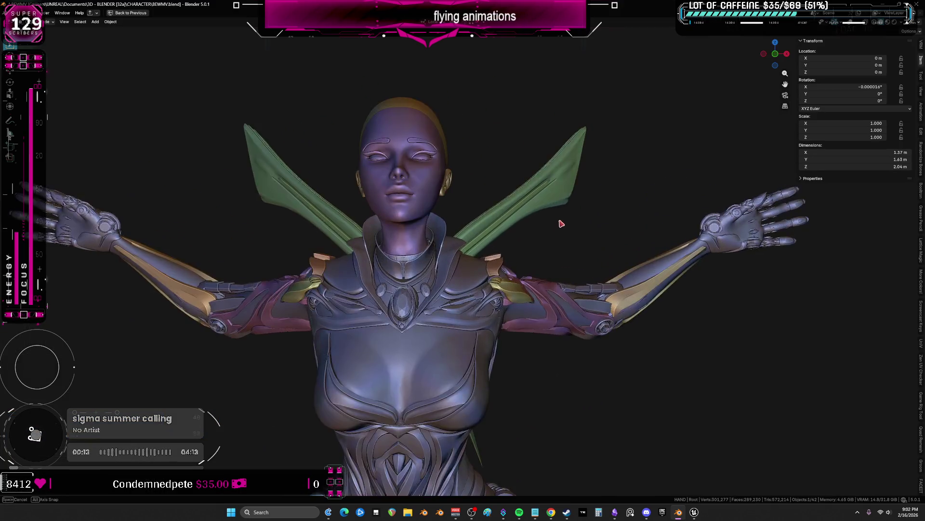
scroll(553, 214, "up", 2)
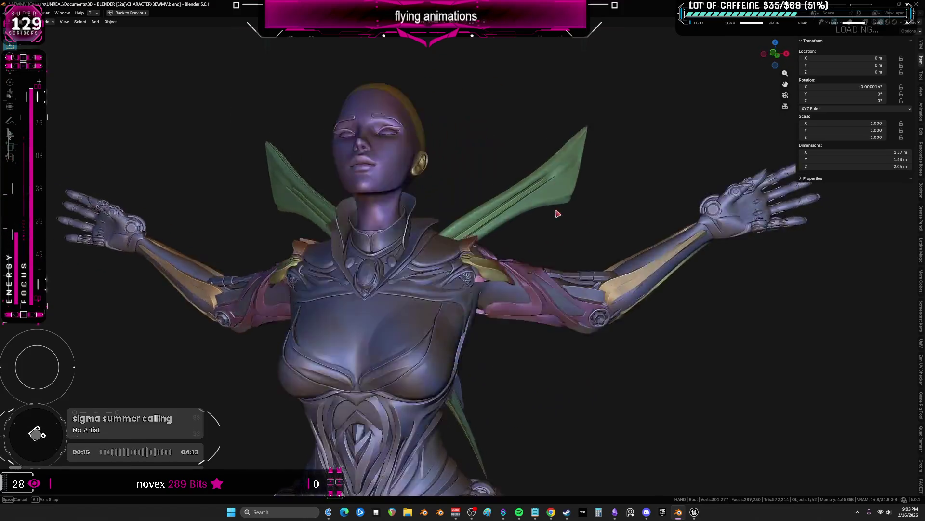
middle_click_drag(549, 220, 500, 231)
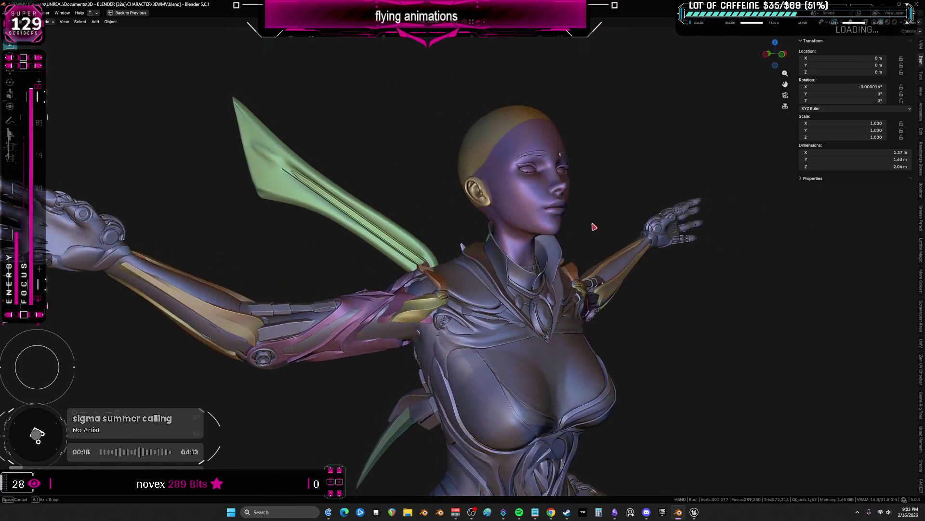
mouse_move(428, 238)
middle_mouse_down()
mouse_move(340, 188)
mouse_move(119, 381)
mouse_move(423, 381)
middle_mouse_up()
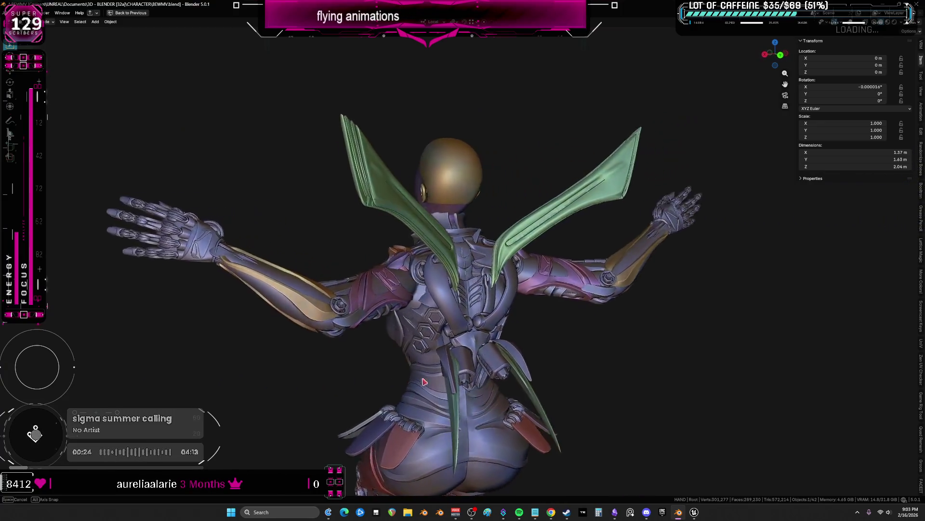
middle_click_drag(498, 374, 738, 378)
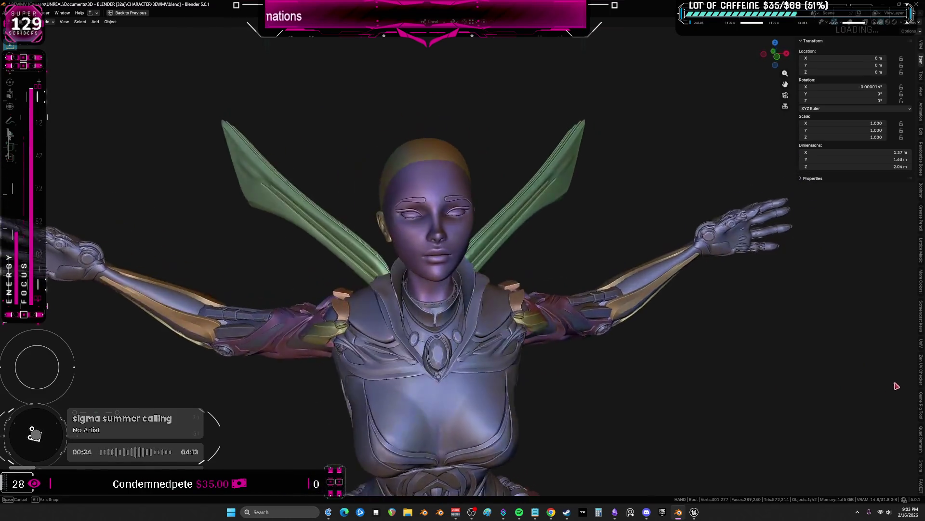
Continue orbiting from overhead to front, tilted back and side angles of the character
middle_click_drag(530, 373, 498, 339)
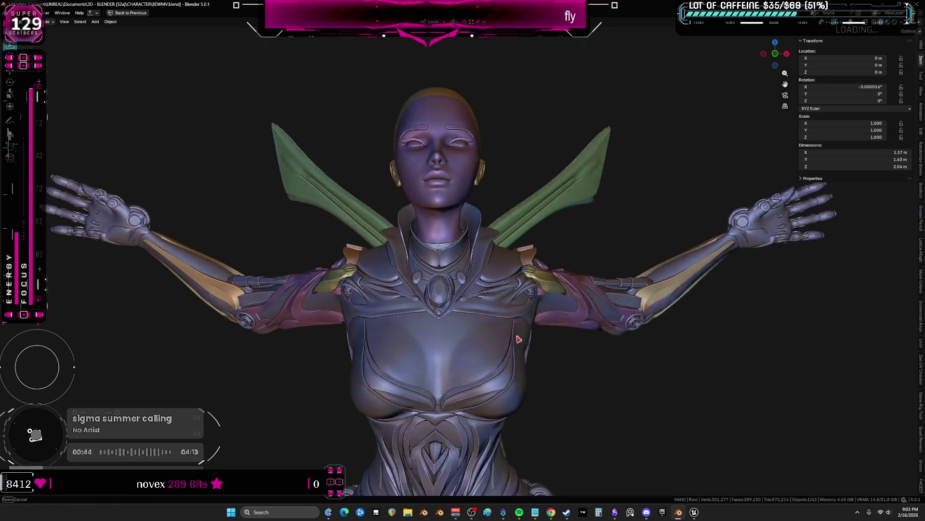
mouse_move(630, 345)
middle_mouse_down("shift")
mouse_move(496, 352)
mouse_move(483, 379)
mouse_move(531, 348)
mouse_move(498, 372)
middle_mouse_up("shift")
middle_click_drag(540, 330, 525, 349, "shift")
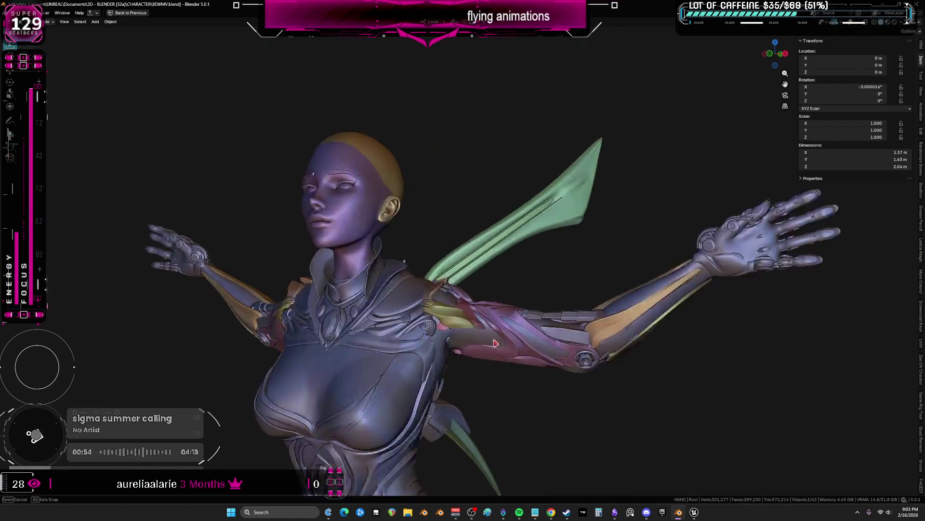
mouse_move(332, 342)
middle_mouse_down()
mouse_move(271, 354)
mouse_move(221, 344)
middle_mouse_up()
mouse_move(462, 348)
middle_mouse_down()
mouse_move(890, 369)
mouse_move(403, 376)
mouse_move(207, 352)
mouse_move(508, 358)
middle_mouse_up()
mouse_move(622, 364)
middle_mouse_down()
mouse_move(462, 362)
mouse_move(578, 355)
mouse_move(531, 346)
mouse_move(289, 361)
mouse_move(579, 377)
mouse_move(360, 403)
mouse_move(622, 391)
mouse_move(362, 377)
mouse_move(326, 383)
mouse_move(661, 390)
mouse_move(361, 376)
mouse_move(506, 362)
mouse_move(688, 376)
mouse_move(431, 334)
mouse_move(614, 347)
mouse_move(362, 347)
mouse_move(716, 352)
mouse_move(362, 347)
mouse_move(594, 333)
mouse_move(564, 341)
mouse_move(544, 379)
mouse_move(433, 376)
mouse_move(584, 392)
mouse_move(506, 391)
mouse_move(564, 390)
mouse_move(572, 434)
mouse_move(589, 391)
mouse_move(564, 376)
mouse_move(607, 369)
mouse_move(578, 361)
mouse_move(597, 356)
mouse_move(457, 285)
mouse_move(479, 292)
middle_mouse_up()
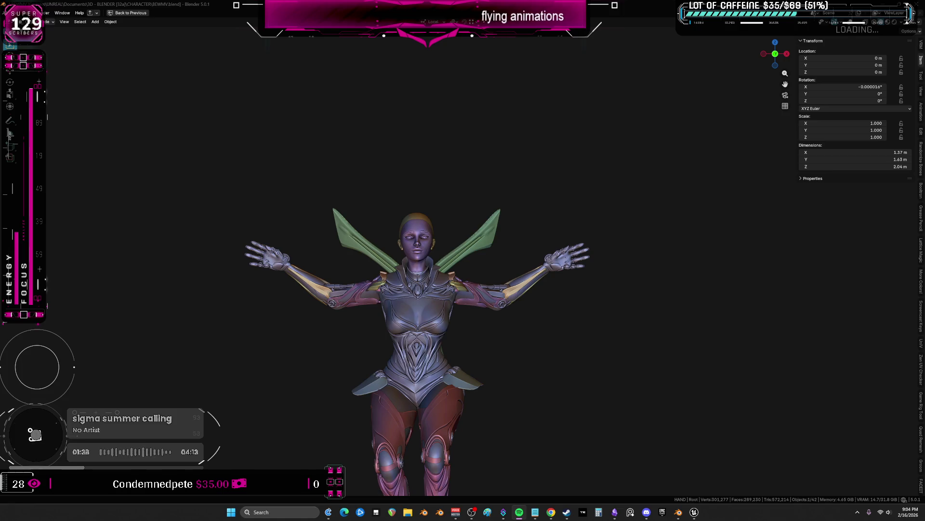
scroll(651, 279, "up", 3)
scroll(579, 282, "up", 2)
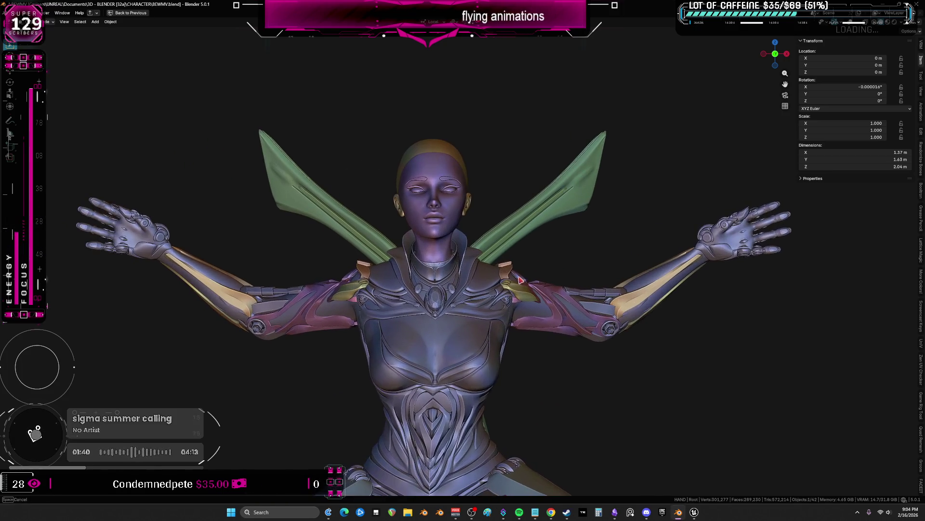
scroll(566, 286, "up", 3)
mouse_move(566, 287)
middle_mouse_down()
mouse_move(550, 290)
mouse_move(557, 298)
mouse_move(705, 303)
mouse_move(777, 290)
mouse_move(897, 302)
mouse_move(864, 291)
mouse_move(863, 277)
mouse_move(842, 267)
middle_mouse_up()
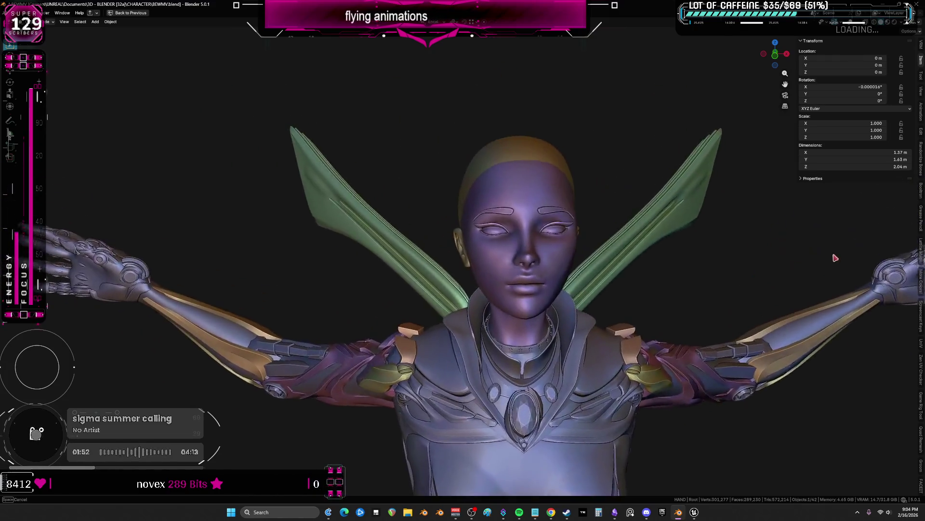
mouse_move(767, 260)
middle_mouse_down()
mouse_move(741, 247)
mouse_move(794, 246)
mouse_move(803, 267)
mouse_move(520, 232)
mouse_move(513, 173)
mouse_move(459, 42)
mouse_move(391, 463)
mouse_move(369, 448)
mouse_move(337, 450)
mouse_move(348, 462)
mouse_move(384, 470)
mouse_move(334, 466)
mouse_move(706, 468)
mouse_move(506, 362)
mouse_move(398, 275)
mouse_move(274, 118)
mouse_move(340, 217)
mouse_move(290, 354)
mouse_move(421, 293)
mouse_move(507, 297)
middle_mouse_up()
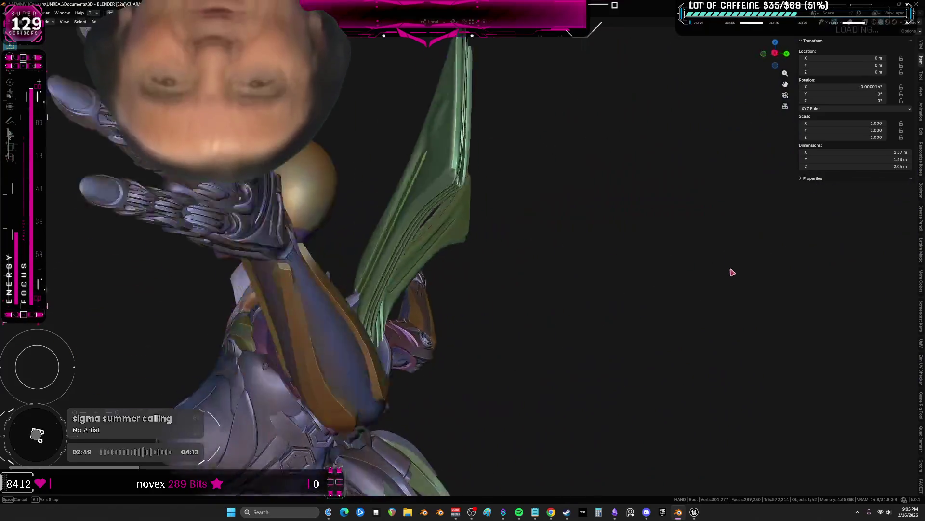
mouse_move(733, 272)
middle_mouse_down()
mouse_move(680, 263)
mouse_move(521, 269)
mouse_move(545, 250)
mouse_move(506, 229)
mouse_move(431, 231)
mouse_move(530, 217)
mouse_move(443, 210)
mouse_move(515, 255)
mouse_move(570, 253)
mouse_move(463, 267)
mouse_move(557, 287)
mouse_move(486, 287)
mouse_move(802, 288)
mouse_move(651, 217)
mouse_move(506, 181)
mouse_move(398, 217)
mouse_move(326, 253)
mouse_move(536, 261)
mouse_move(578, 311)
mouse_move(536, 283)
mouse_move(434, 304)
mouse_move(347, 362)
mouse_move(282, 428)
middle_mouse_up()
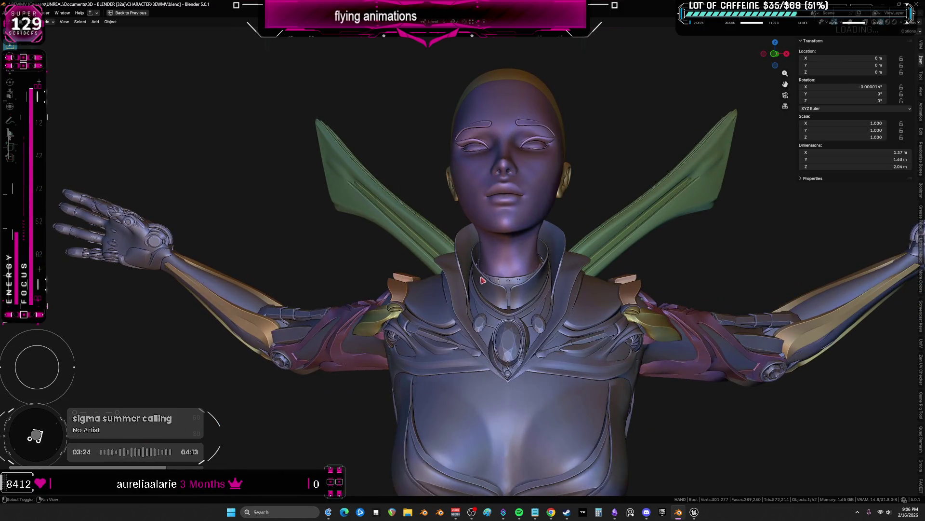
Switch to see-through shading and orbit around the rig to inspect the wing bones from all sides
key("z")
mouse_move(483, 280)
middle_mouse_down()
mouse_move(275, 303)
mouse_move(390, 290)
mouse_move(261, 297)
middle_mouse_up()
middle_click_drag(382, 235, 446, 248)
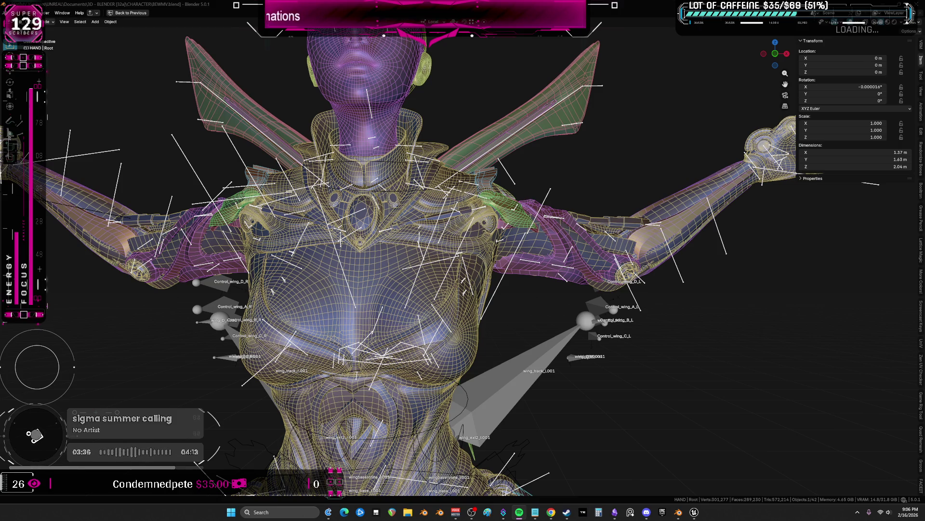
mouse_move(463, 253)
middle_mouse_down()
mouse_move(730, 242)
mouse_move(725, 235)
mouse_move(748, 243)
mouse_move(760, 227)
mouse_move(738, 243)
mouse_move(767, 253)
mouse_move(134, 246)
mouse_move(495, 234)
middle_mouse_up()
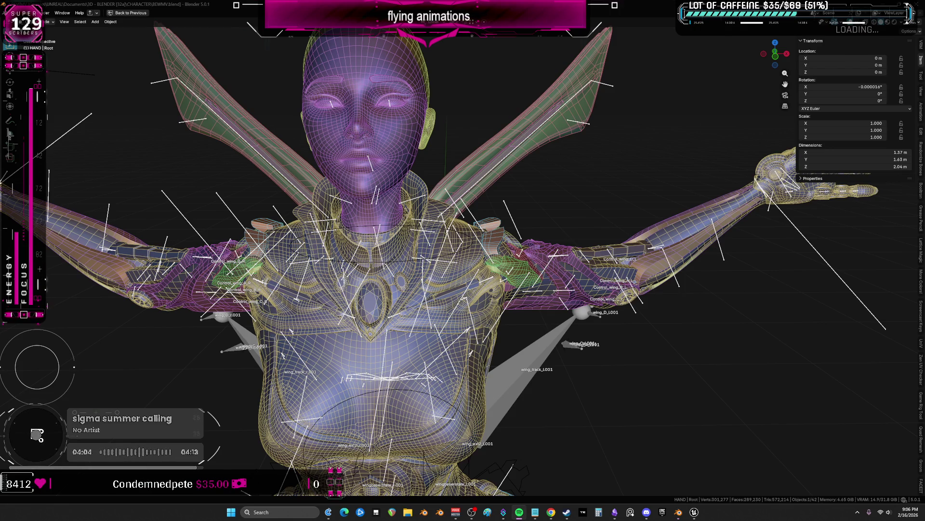
mouse_move(600, 176)
middle_mouse_down()
mouse_move(609, 164)
mouse_move(585, 180)
mouse_move(427, 127)
mouse_move(460, 123)
mouse_move(410, 127)
mouse_move(449, 123)
mouse_move(622, 169)
mouse_move(594, 166)
mouse_move(630, 167)
mouse_move(521, 156)
mouse_move(405, 84)
mouse_move(438, 104)
mouse_move(463, 102)
mouse_move(409, 111)
mouse_move(438, 101)
mouse_move(455, 109)
mouse_move(431, 117)
mouse_move(443, 108)
mouse_move(536, 142)
mouse_move(585, 182)
mouse_move(755, 132)
mouse_move(617, 175)
middle_mouse_up()
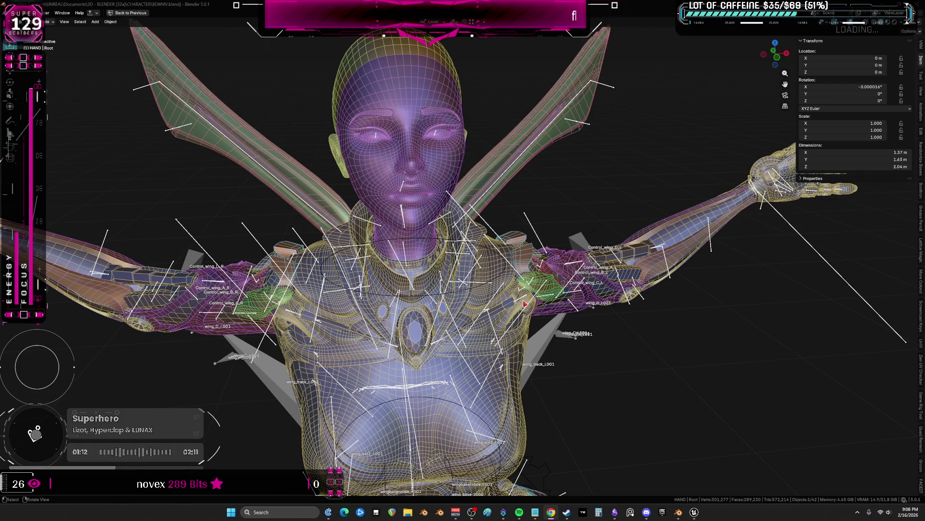
middle_click_drag(236, 245, 507, 167)
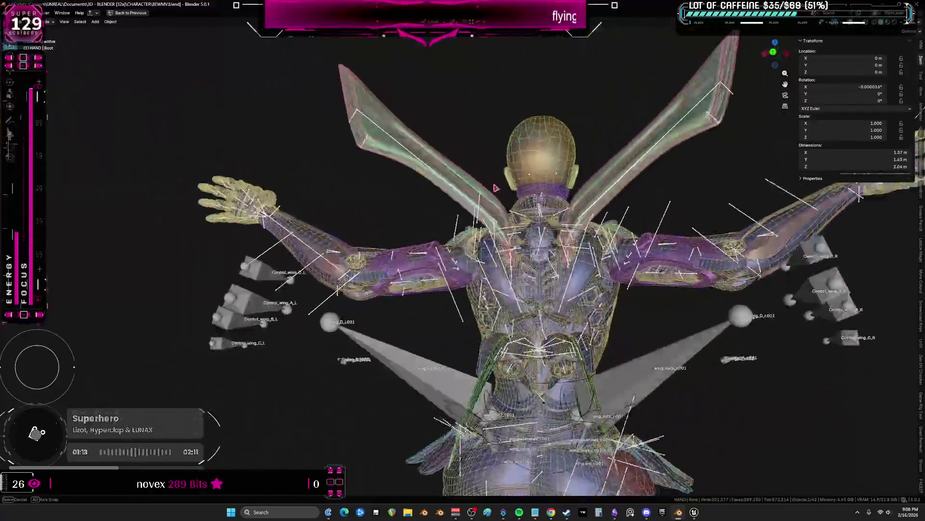
Hide the wireframe and bone overlays and orbit back to a solid front view
key("alt+shift+z")
mouse_move(515, 249)
middle_mouse_down()
mouse_move(692, 426)
mouse_move(506, 289)
mouse_move(558, 343)
middle_mouse_up()
Switch to the Obsidian TO DO CHART, pan to the to-do list, then bring up the Unreal animation graph
key("alt+Tab")
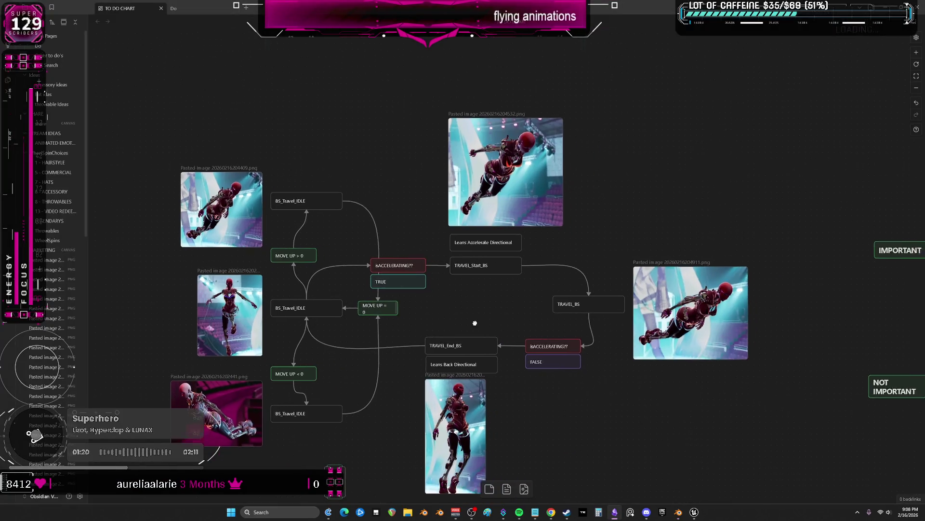
scroll(412, 278, "up", 3)
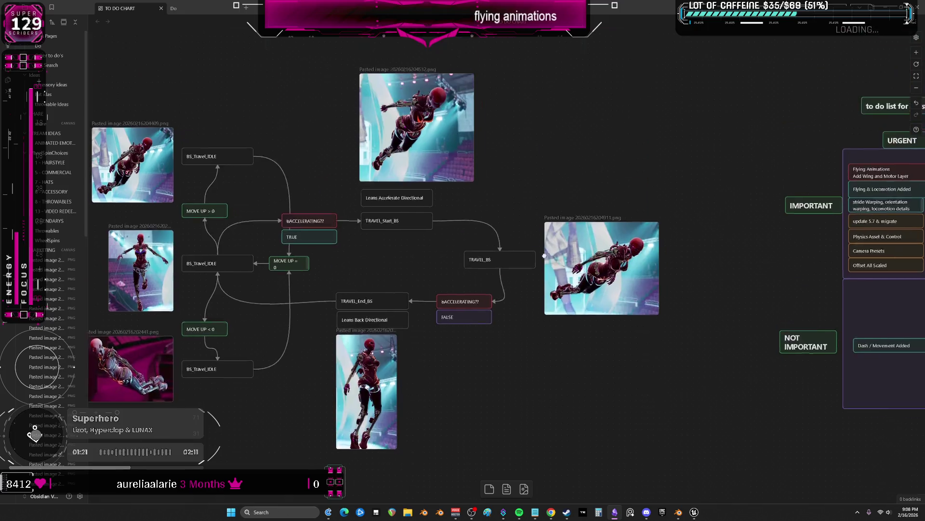
middle_click_drag(499, 253, 611, 272)
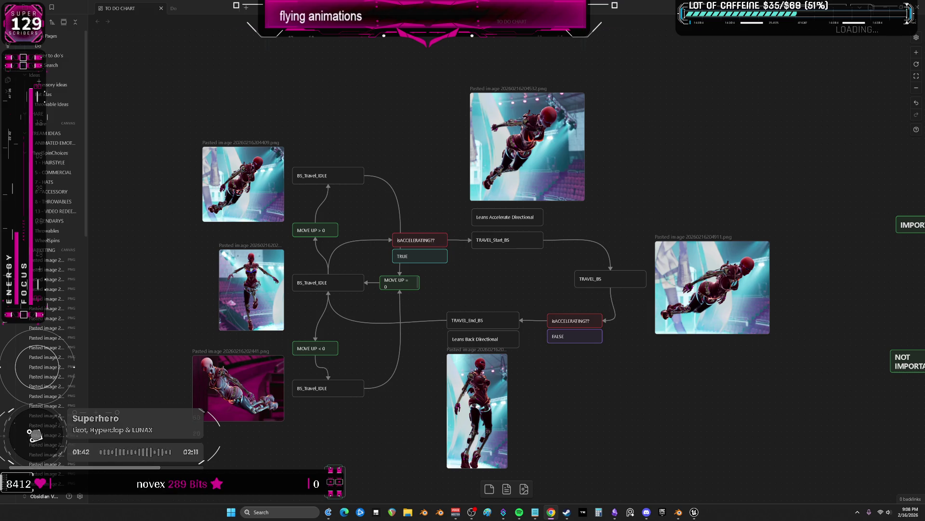
left_click(694, 478)
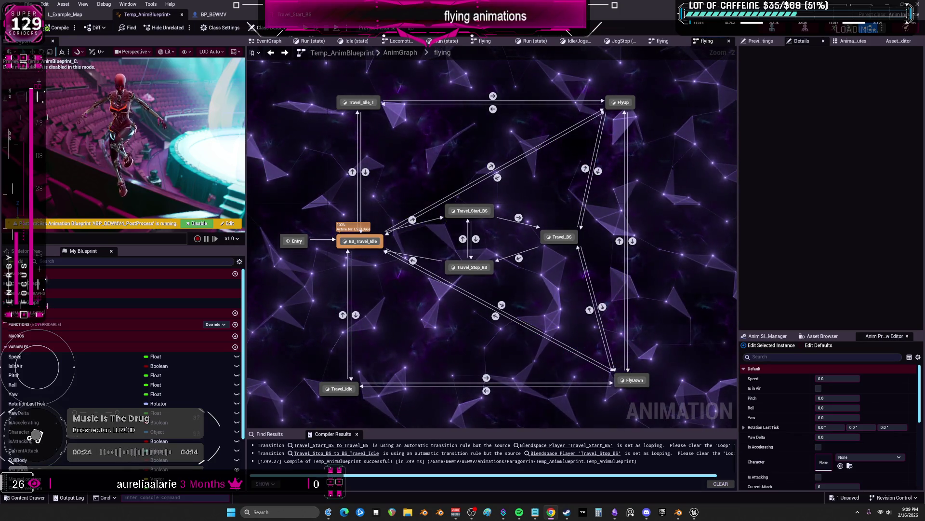
Return to the Blender character and orbit around to its back
key("alt+Tab")
mouse_move(618, 419)
middle_mouse_down()
mouse_move(628, 301)
mouse_move(173, 290)
mouse_move(506, 289)
mouse_move(724, 267)
mouse_move(585, 288)
middle_mouse_up()
Restore the layout to check the NLA animation tracks, then maximize the 3D view and reframe the whole figure
middle_click_drag(437, 313, 405, 303)
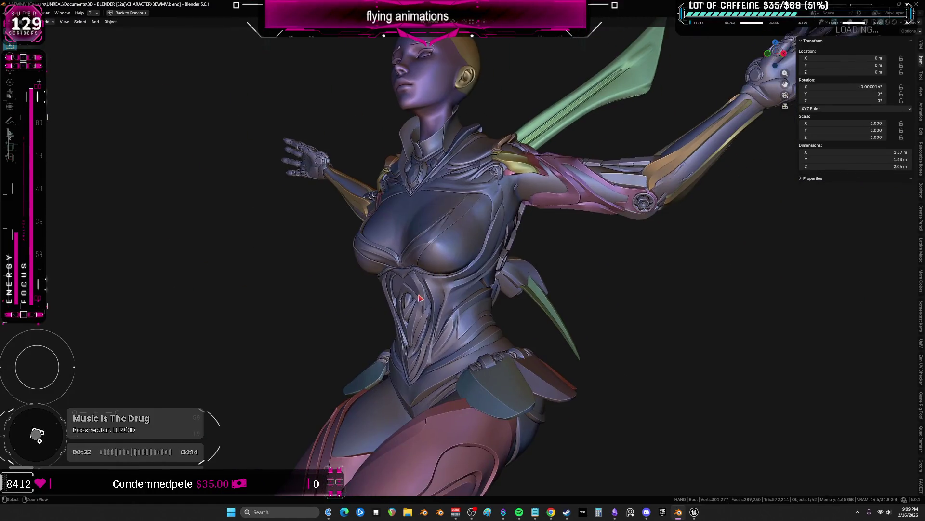
key("ctrl+space")
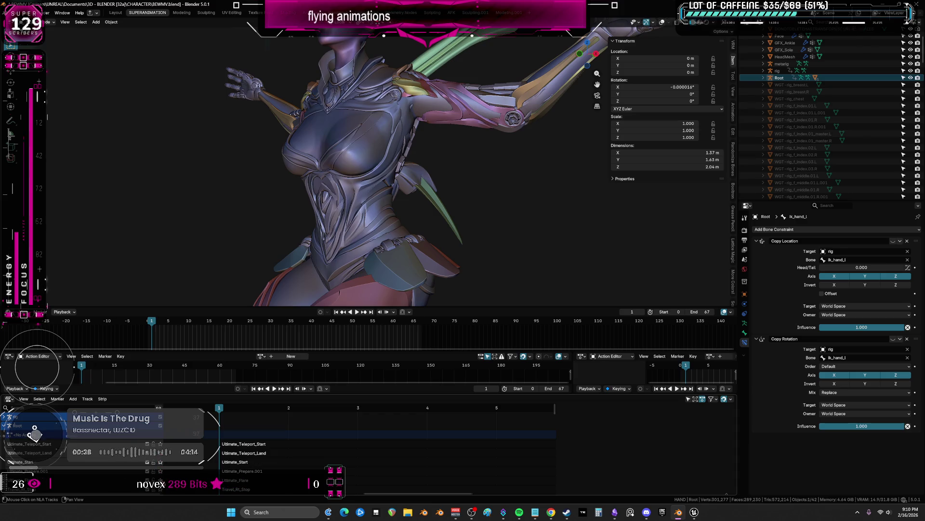
scroll(345, 263, "down", 5)
key("ctrl+space")
mouse_move(344, 263)
middle_mouse_down()
mouse_move(390, 315)
mouse_move(405, 261)
mouse_move(426, 231)
mouse_move(440, 239)
mouse_move(443, 273)
mouse_move(410, 276)
mouse_move(450, 276)
mouse_move(485, 333)
mouse_move(450, 353)
mouse_move(505, 343)
mouse_move(578, 311)
mouse_move(525, 333)
mouse_move(565, 321)
mouse_move(507, 318)
mouse_move(500, 329)
middle_mouse_up()
scroll(437, 210, "up", 4)
scroll(441, 355, "up", 4)
Tumble the view over the top, to the side and into the upside-down flying pose
mouse_move(441, 355)
middle_mouse_down()
mouse_move(437, 374)
mouse_move(506, 362)
mouse_move(464, 376)
middle_mouse_up()
left_click_drag(463, 380, 457, 385)
mouse_move(457, 385)
middle_mouse_down()
mouse_move(441, 376)
mouse_move(460, 264)
mouse_move(477, 244)
middle_mouse_up()
Scrub the flying action between frames -3 and 5 and play it, then switch to the Obsidian chart
mouse_move(511, 302)
left_mouse_down()
mouse_move(502, 307)
mouse_move(557, 300)
mouse_move(556, 290)
left_mouse_up()
key("space")
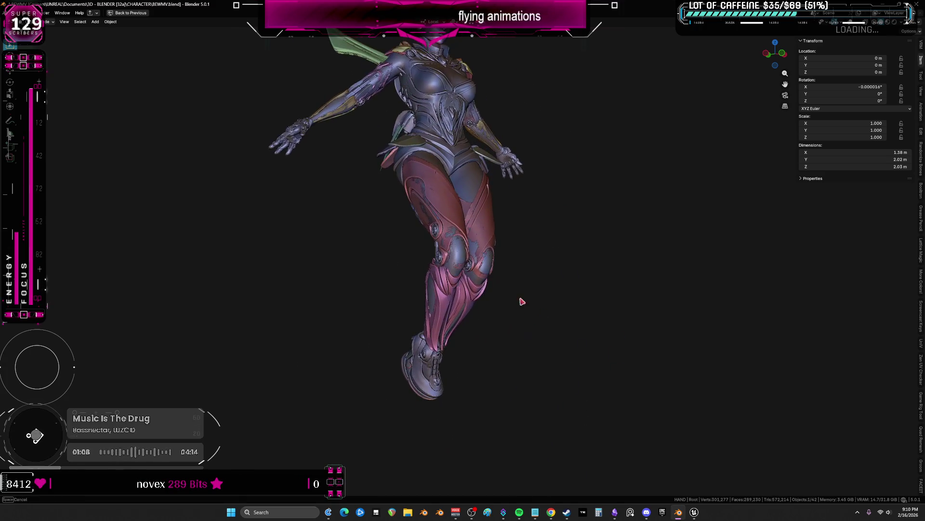
mouse_move(507, 347)
left_mouse_down()
mouse_move(484, 356)
mouse_move(600, 362)
mouse_move(440, 377)
mouse_move(572, 345)
mouse_move(513, 370)
mouse_move(644, 358)
mouse_move(499, 396)
left_mouse_up()
mouse_move(647, 512)
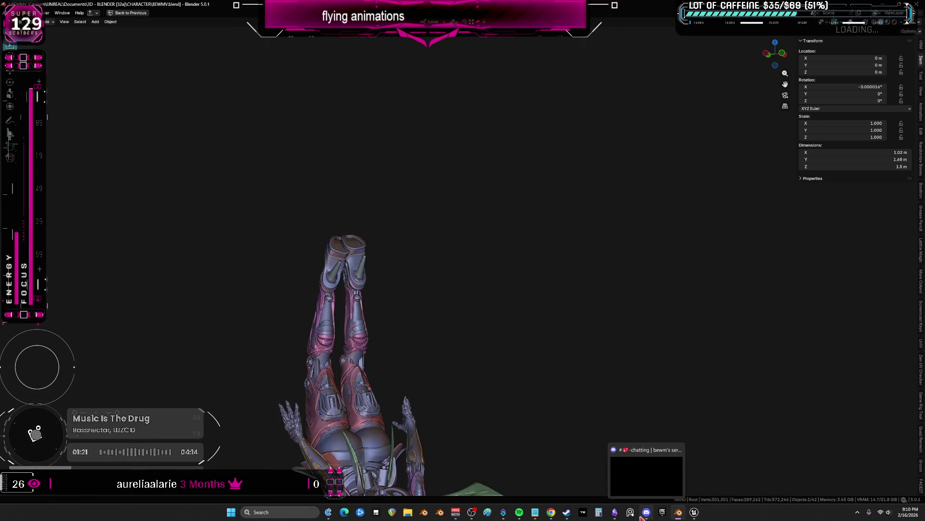
left_click(616, 512)
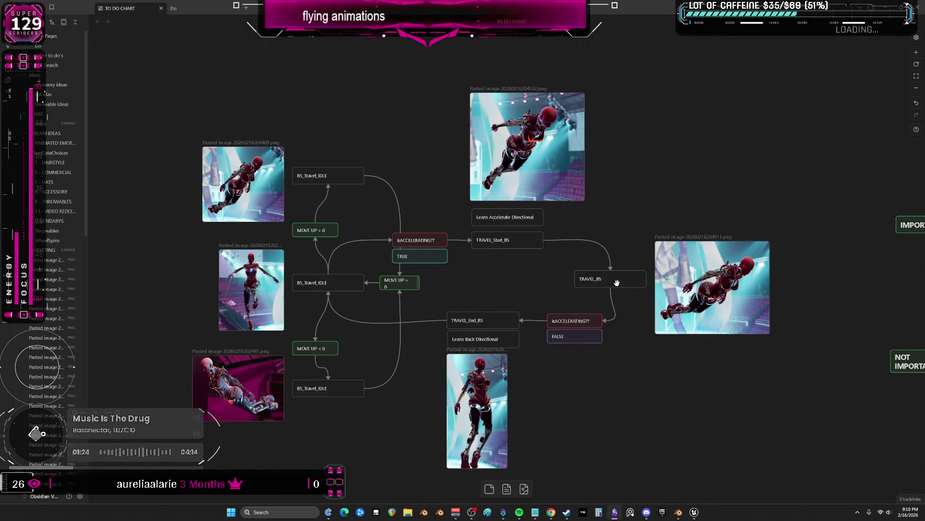
scroll(616, 282, "down", 3, "ctrl")
scroll(679, 277, "up", 3, "ctrl")
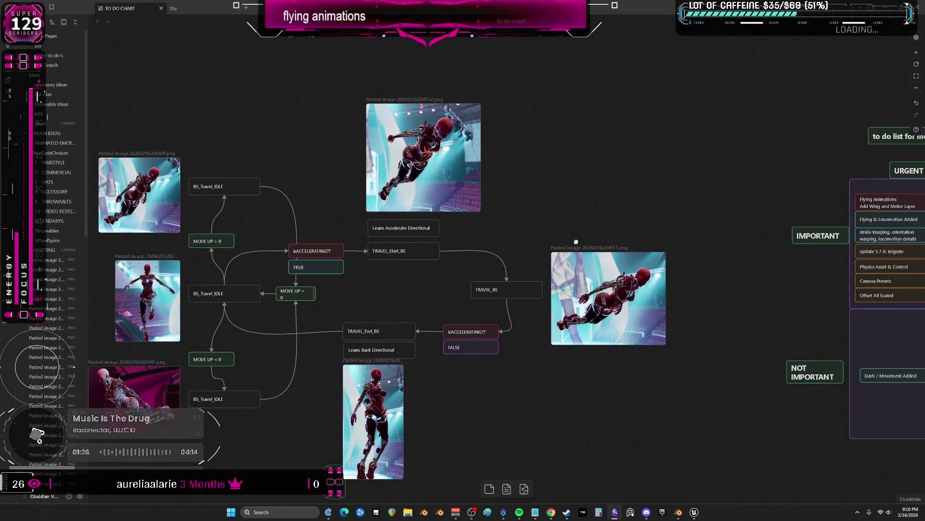
middle_click_drag(679, 278, 518, 276)
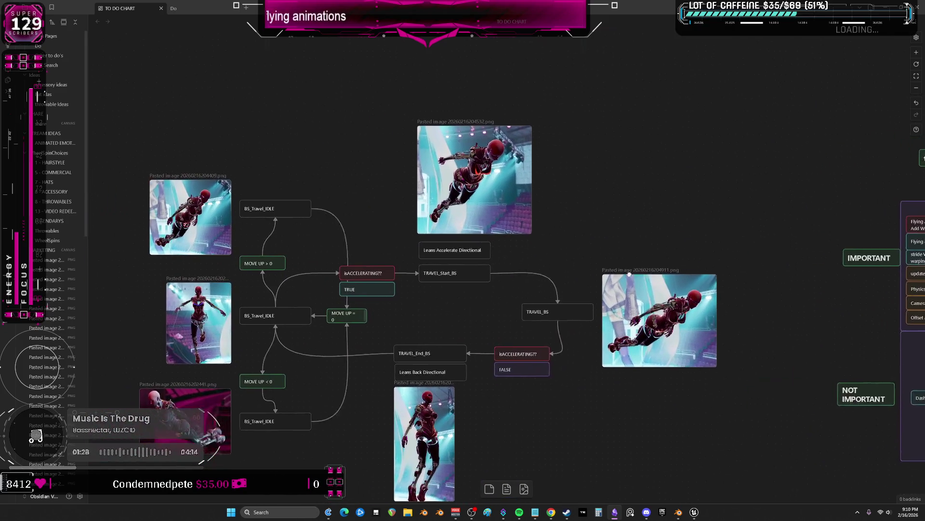
left_click(680, 512)
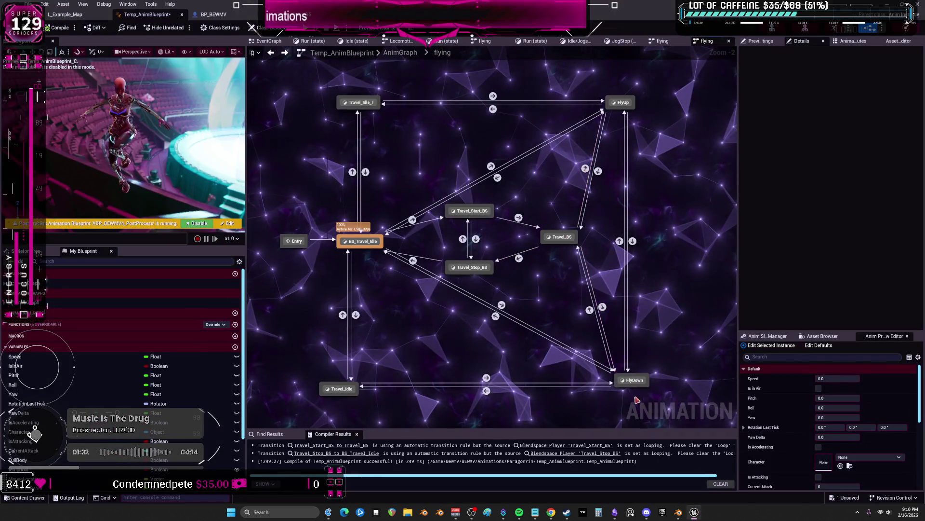
Inspect the FlyDown state and its BS_Travel_Idle blendspace, then return to the flying state machine
double_click(633, 380)
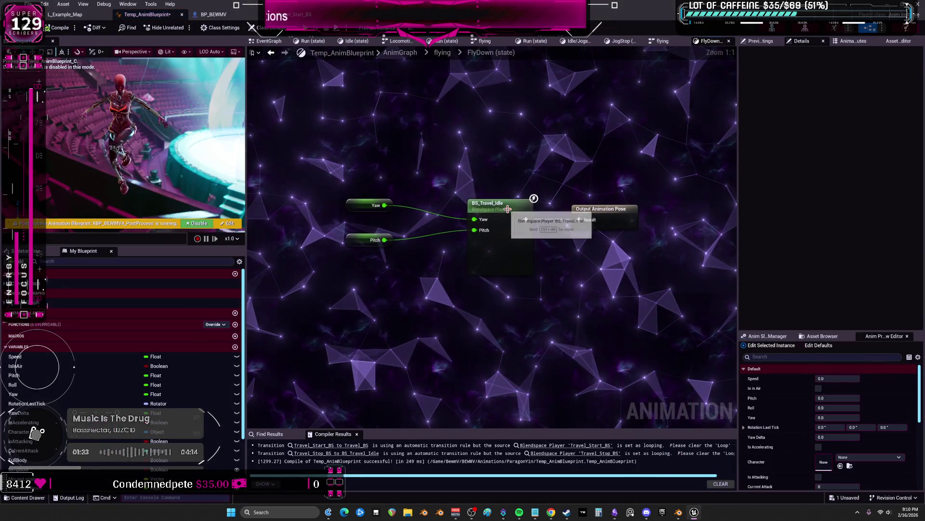
double_click(508, 209)
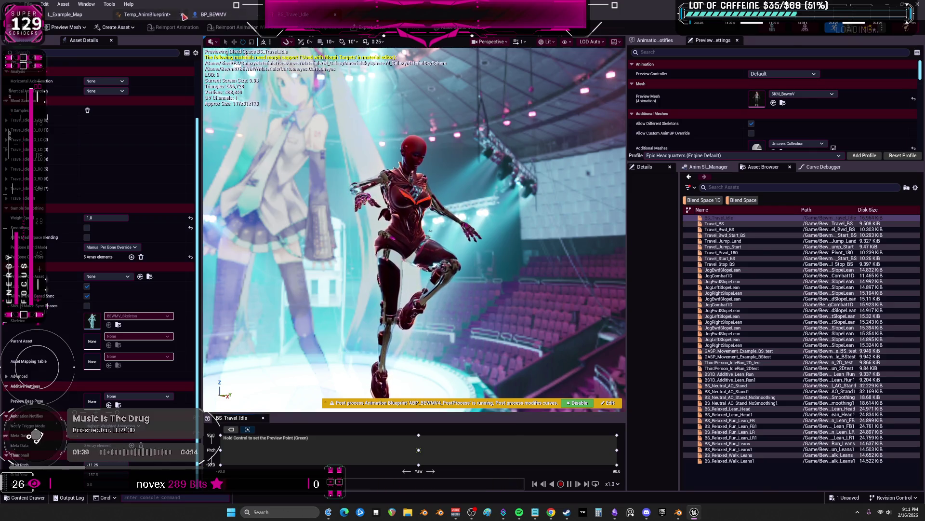
left_click(166, 14)
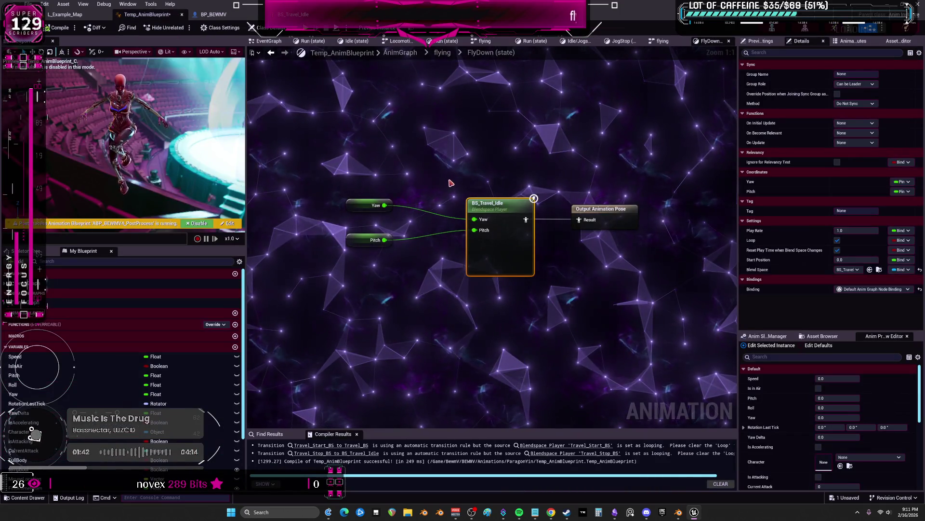
left_click(441, 53)
right_click_drag(463, 217, 427, 280)
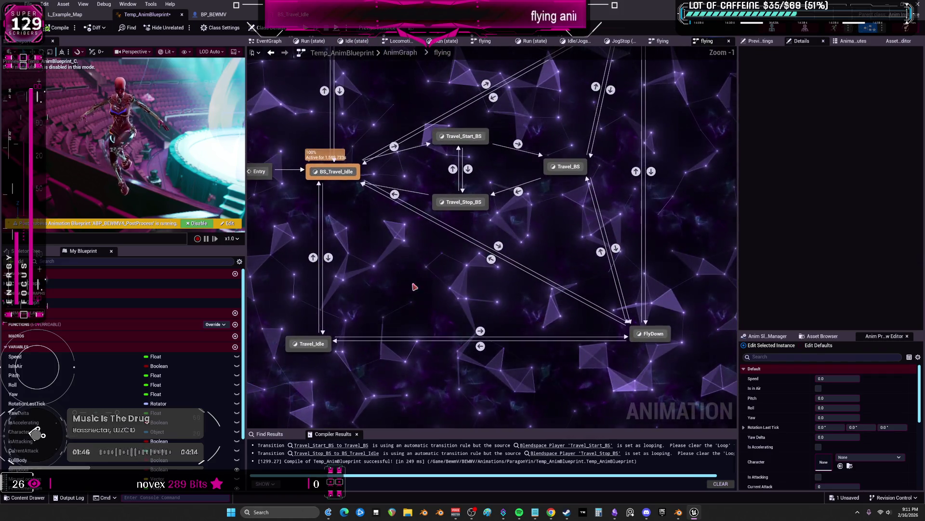
Inspect the Travel_Idle state's blendspace the same way, reopen FlyDown, then switch to the Obsidian flowchart
double_click(311, 342)
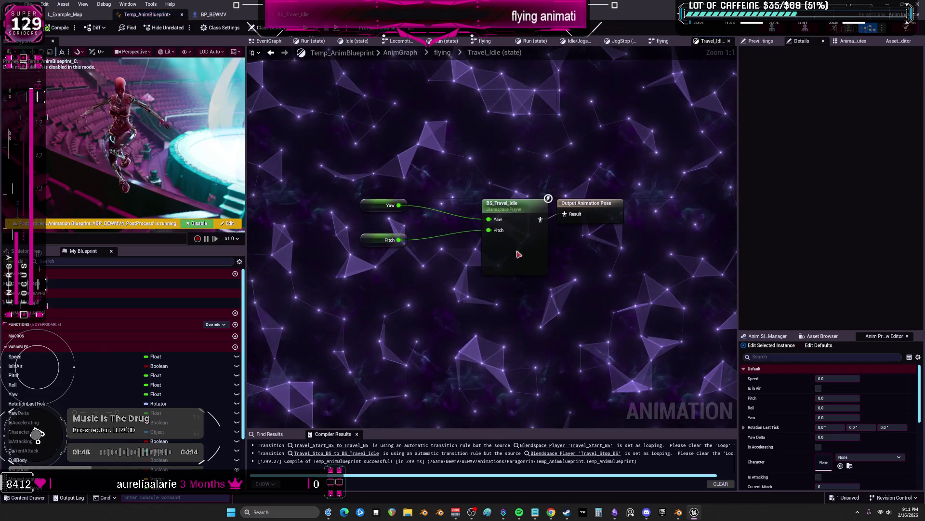
double_click(517, 251)
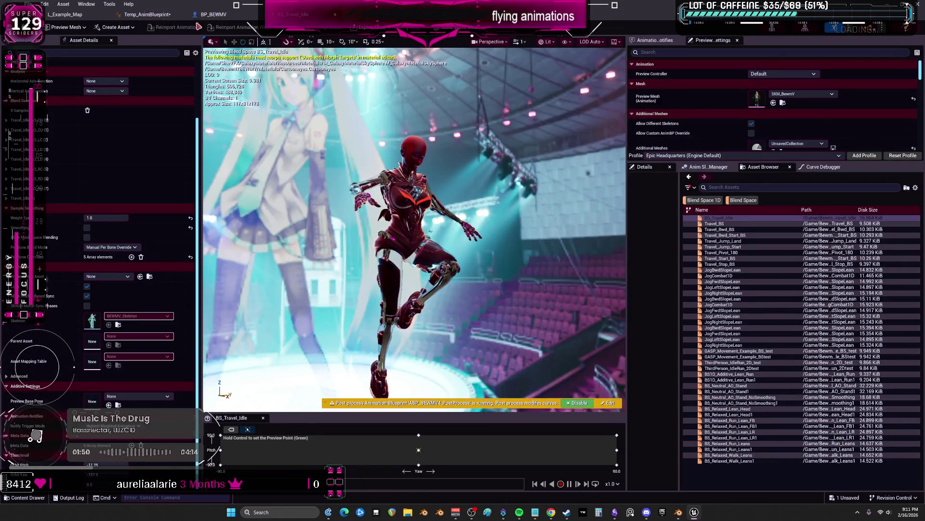
left_click(149, 14)
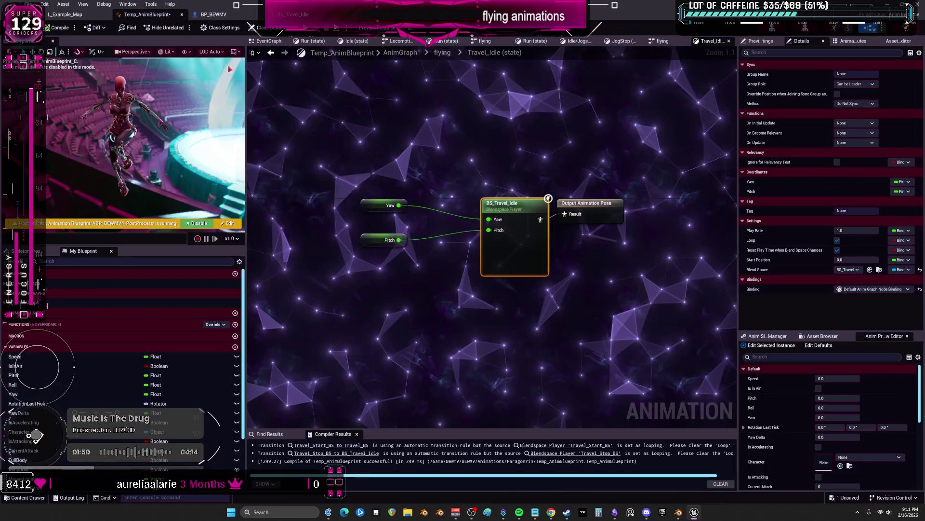
left_click(441, 53)
double_click(708, 402)
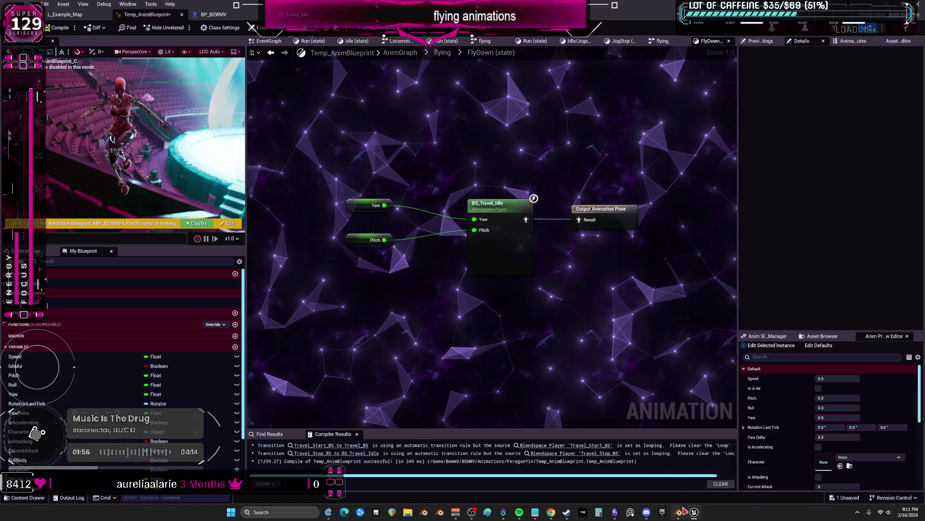
left_click(646, 512)
scroll(436, 302, "up", 3)
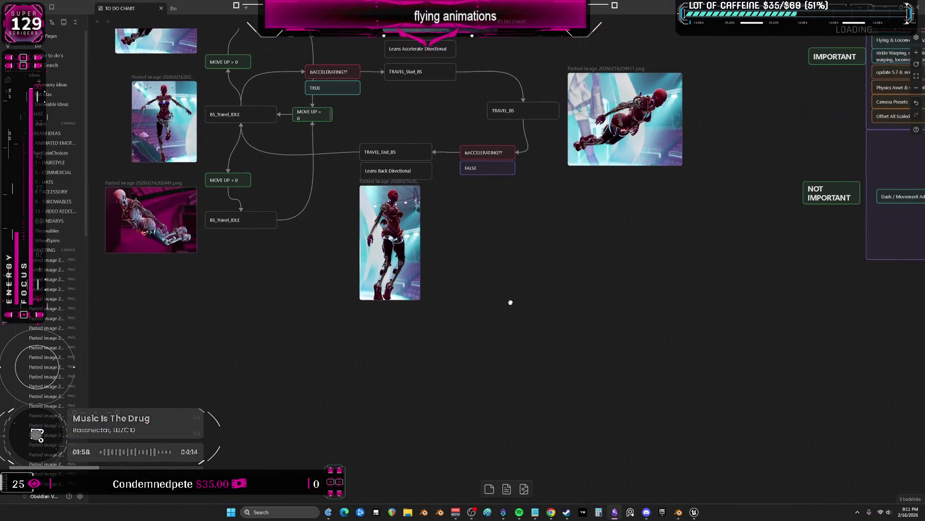
Paste a copy of the horizontal flight image and place a BS_Travel_IDLE card beside it at the chart's lower right
key("ctrl+v")
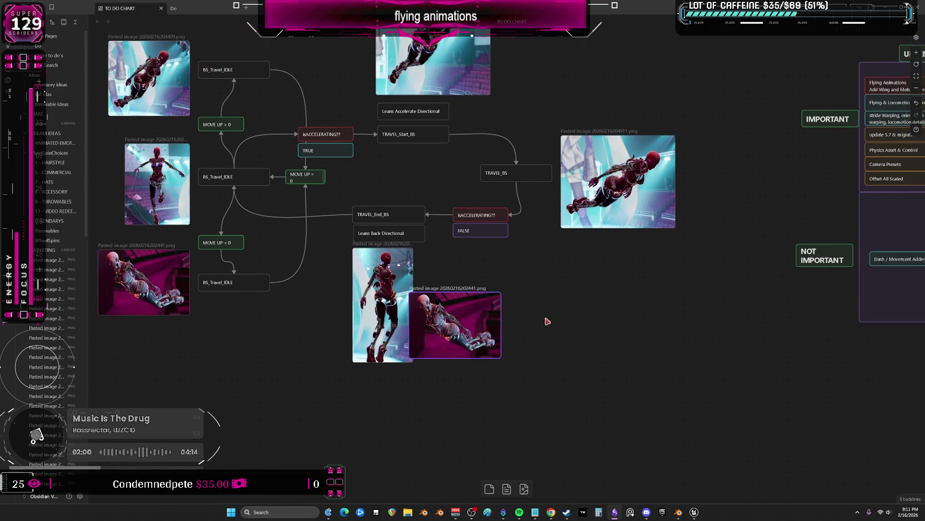
left_click_drag(506, 264, 640, 188)
scroll(621, 327, "down", 3)
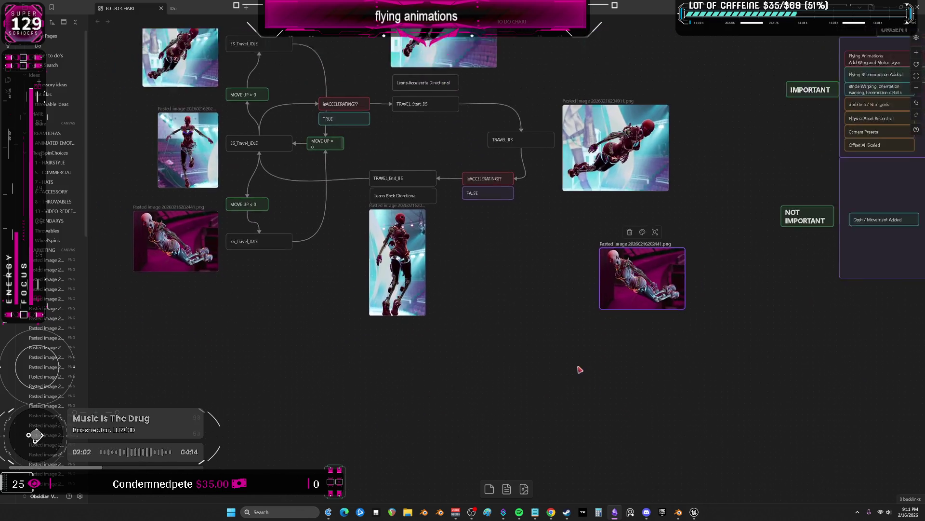
scroll(578, 362, "down", 3)
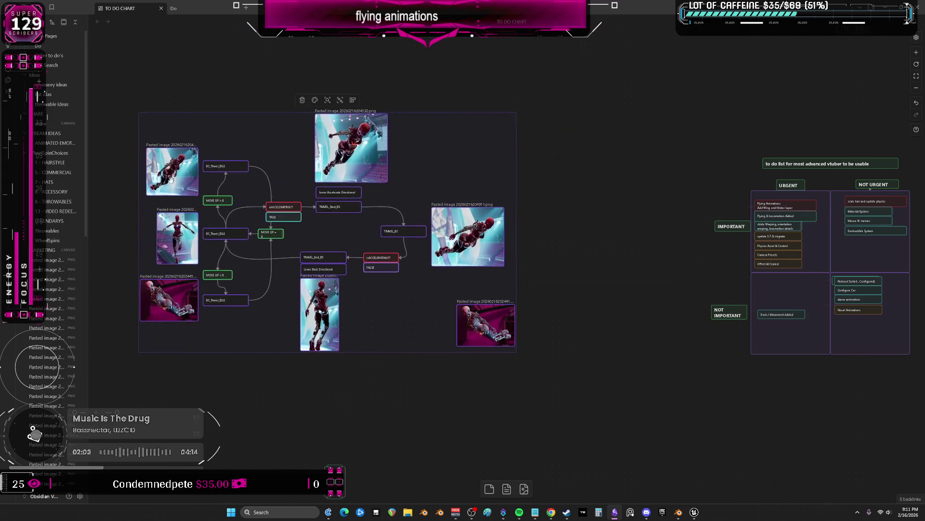
left_click_drag(463, 261, 254, 275)
scroll(256, 329, "up", 5)
scroll(256, 329, "down", 1)
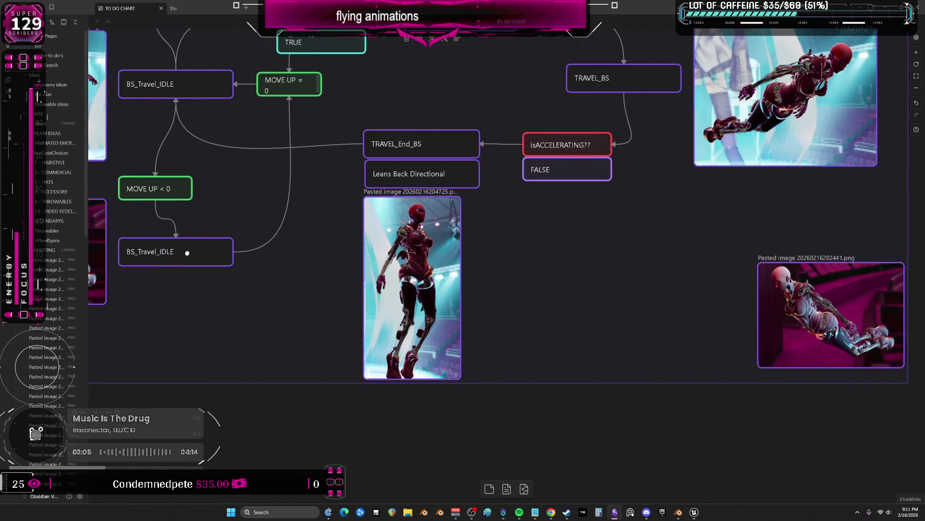
mouse_move(176, 253)
left_mouse_down()
mouse_move(506, 265)
mouse_move(458, 297)
left_mouse_up()
mouse_move(579, 275)
left_mouse_down()
mouse_move(405, 304)
mouse_move(433, 340)
mouse_move(492, 348)
left_mouse_up()
scroll(492, 259, "down", 1)
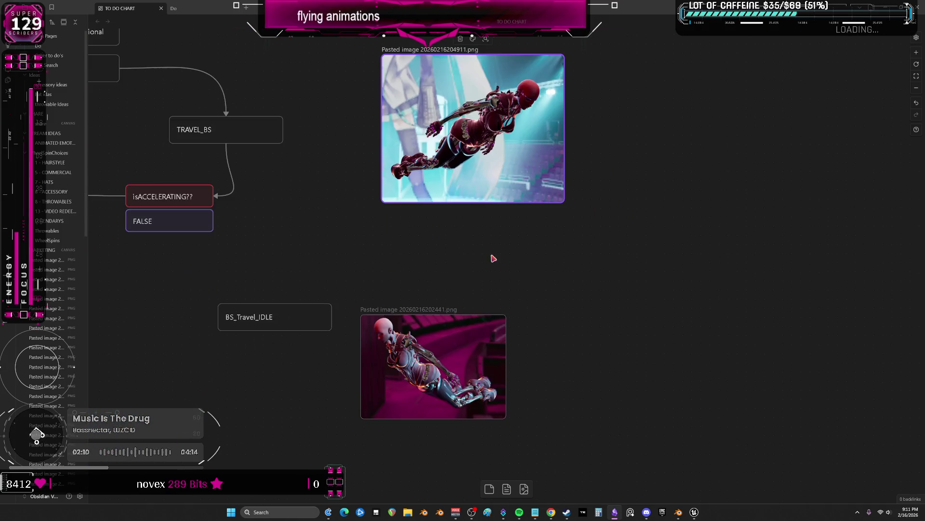
scroll(492, 275, "down", 1)
Draw an arrow from TRAVEL_BS to the side of BS_Travel_IDLE, then return to the Unreal editor
left_click(244, 179)
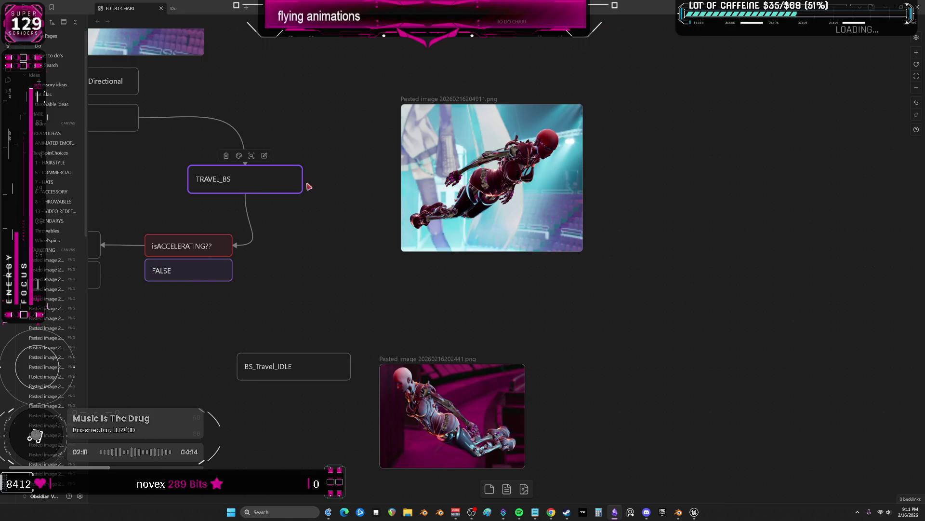
mouse_move(302, 188)
left_mouse_down()
mouse_move(304, 361)
mouse_move(443, 344)
left_mouse_up()
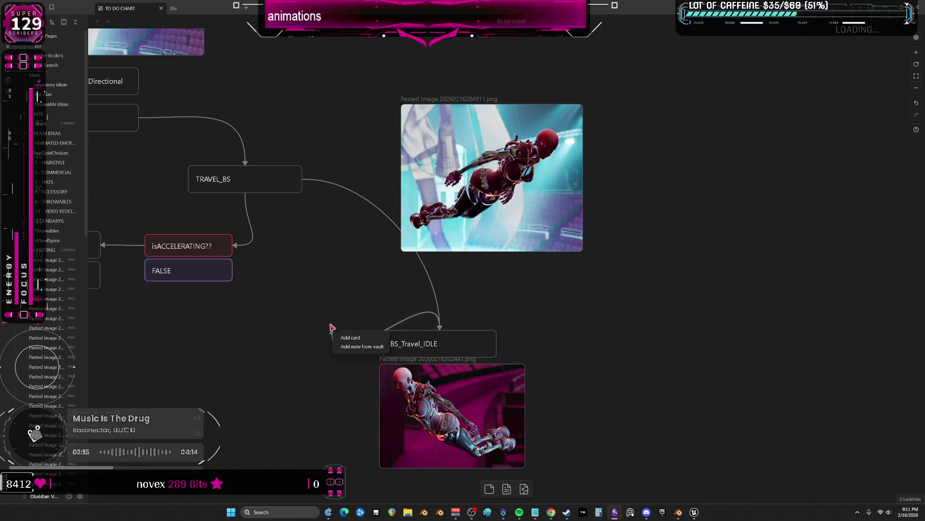
left_click_drag(447, 330, 342, 301)
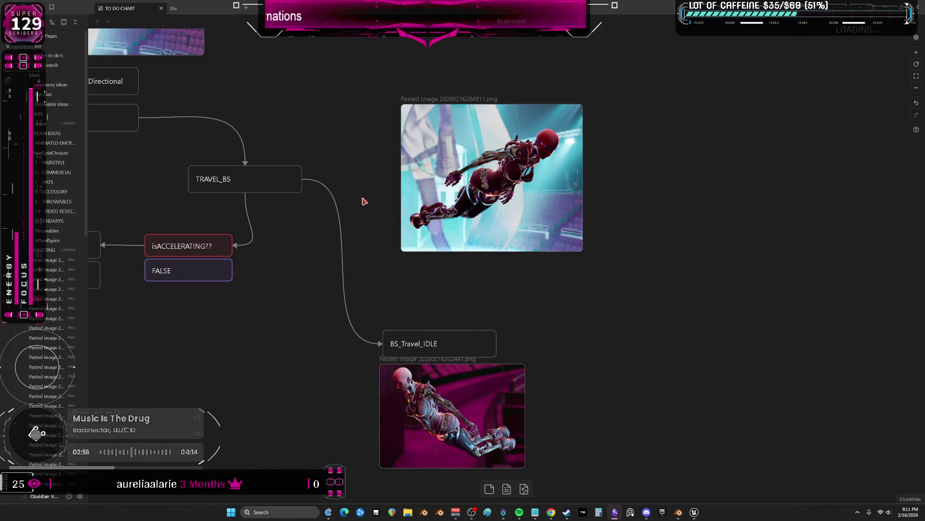
scroll(364, 201, "down", 2)
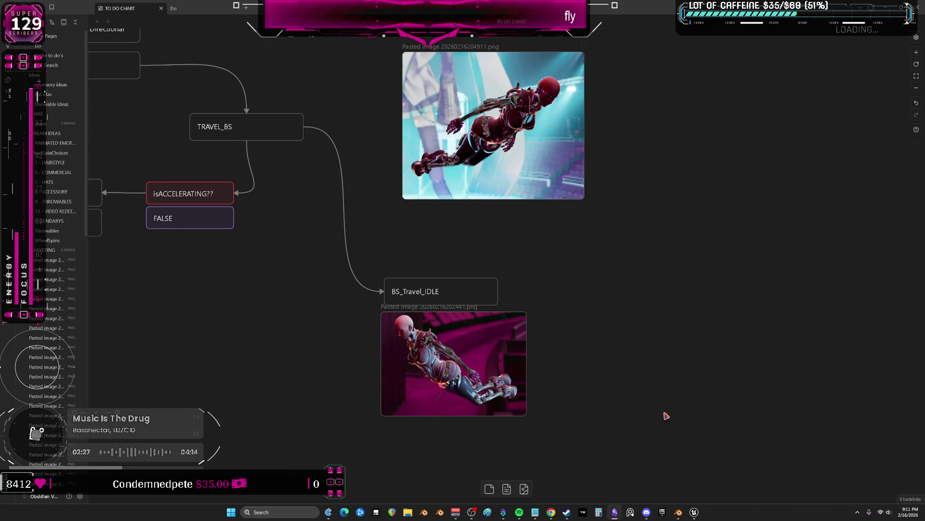
left_click(679, 513)
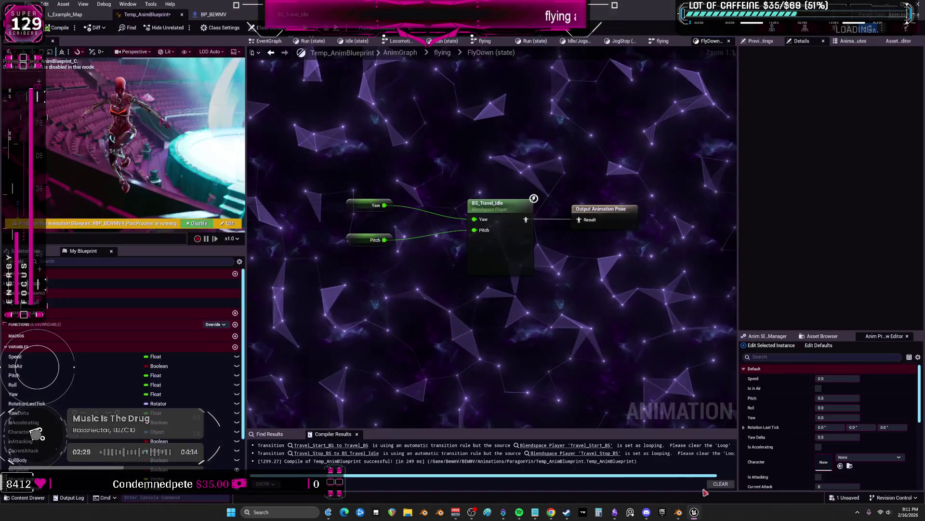
Inspect the FlyUp state and the blendspace it plays, then return to the flying state machine
left_click(442, 53)
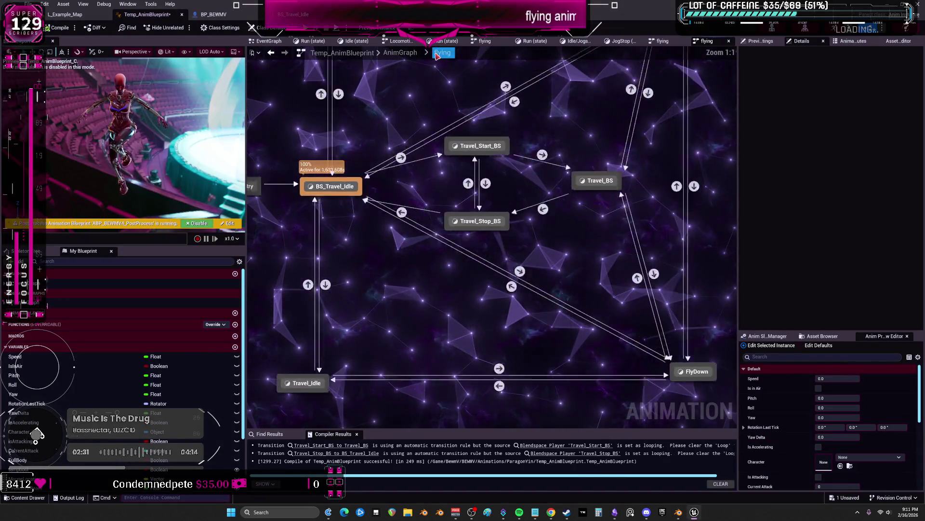
right_click_drag(593, 102, 499, 221)
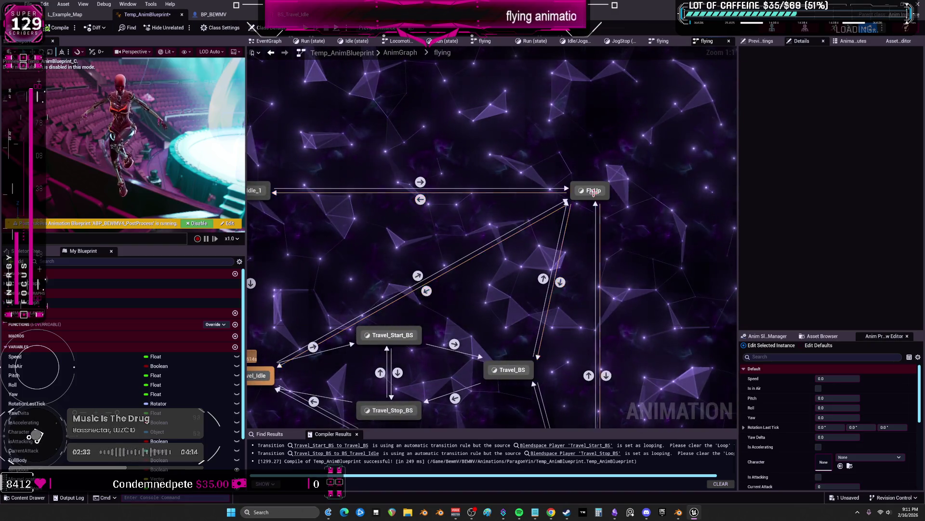
double_click(588, 190)
double_click(507, 206)
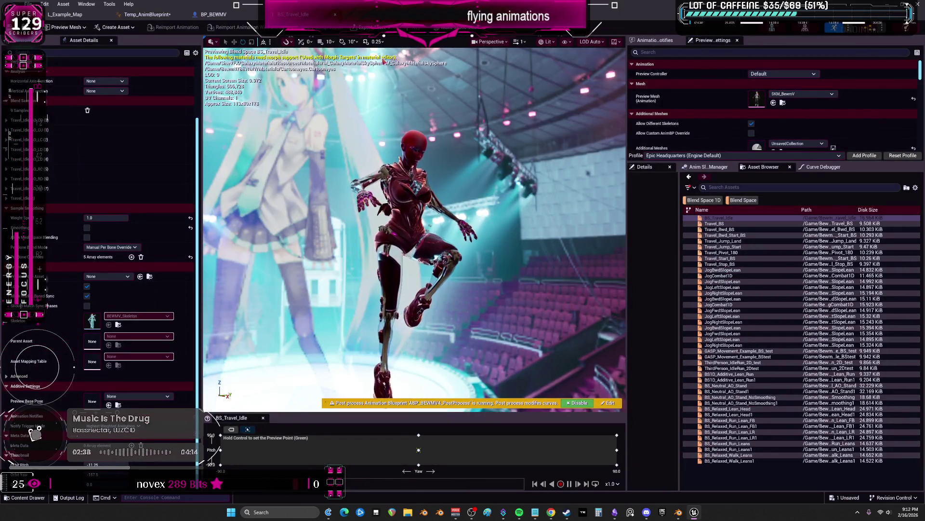
left_click(145, 14)
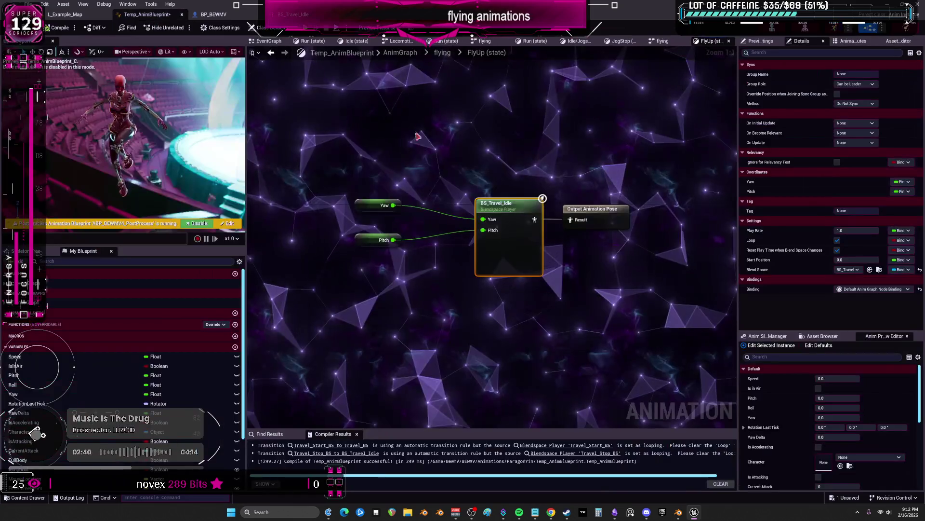
left_click(442, 52)
Look inside the Travel_Idle_1 and BS_Travel_Idle states to see which blend spaces they play
right_click_drag(435, 167, 434, 311)
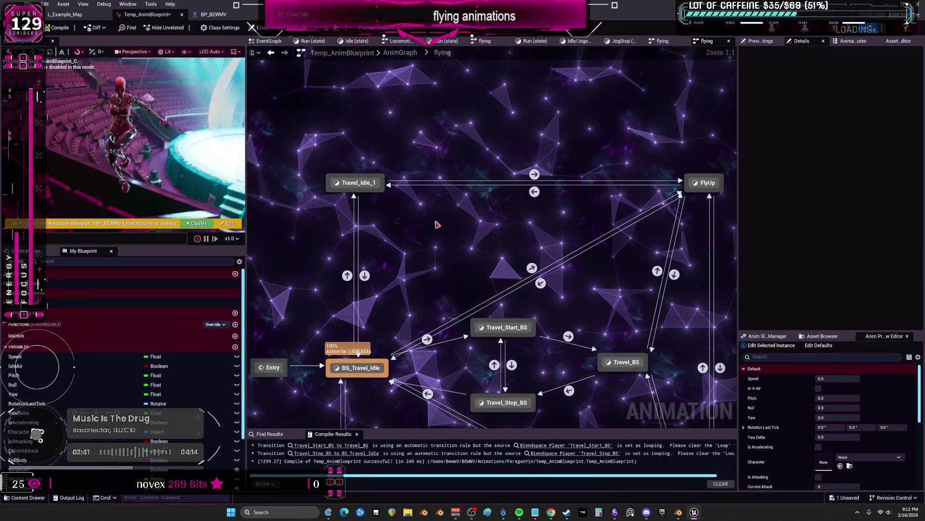
double_click(363, 185)
right_click_drag(363, 185, 479, 243)
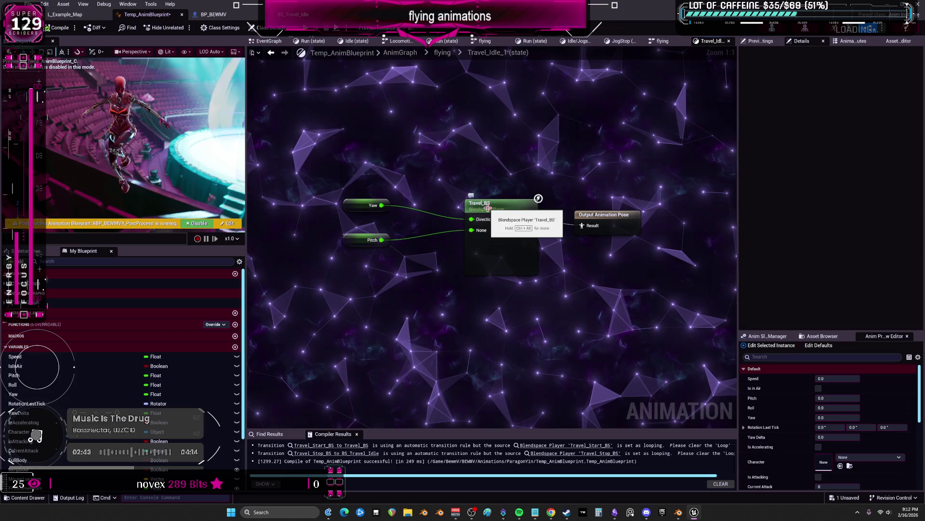
left_click(442, 53)
mouse_move(591, 256)
right_mouse_down()
mouse_move(565, 122)
mouse_move(578, 129)
right_mouse_up()
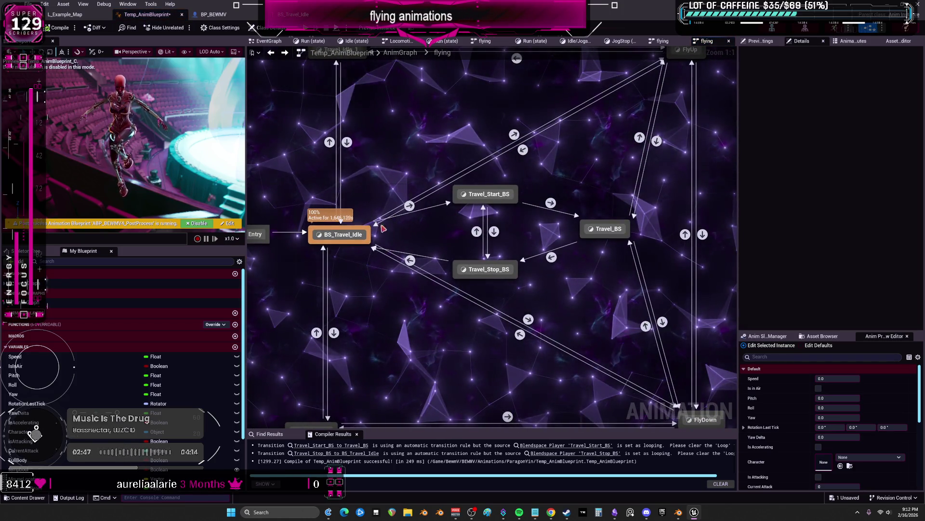
left_click(355, 233)
double_click(355, 233)
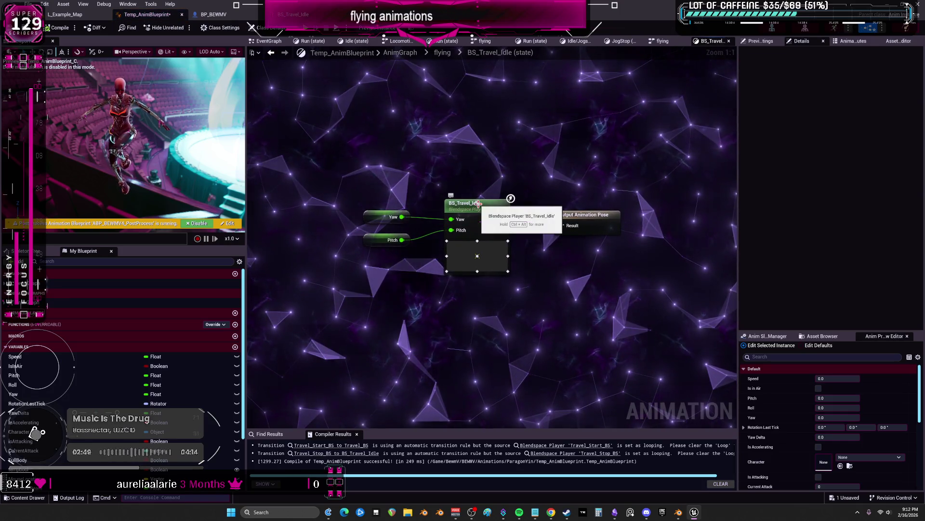
left_click(442, 53)
Recheck the FlyUp state's blend space player, then bring up the ParagonMuriel animation assets
right_click_drag(506, 144, 550, 253)
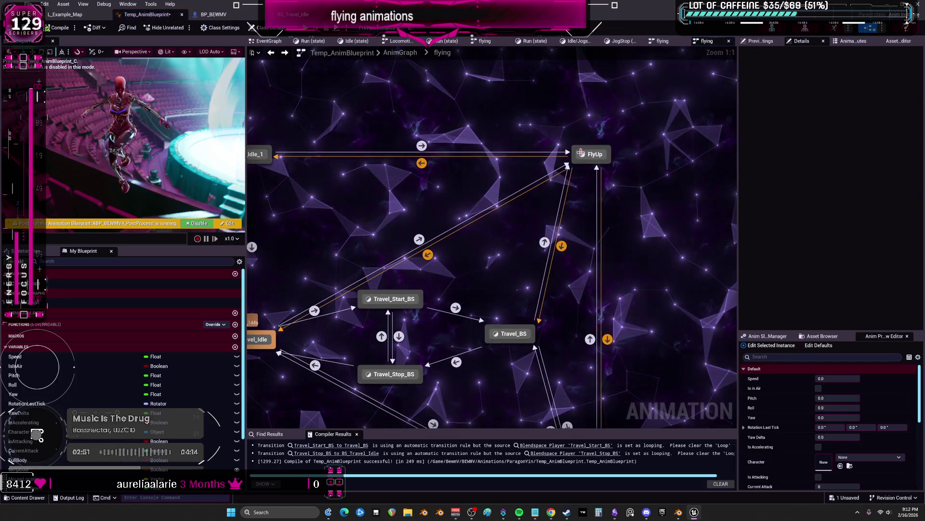
double_click(589, 155)
right_click_drag(405, 145, 550, 217)
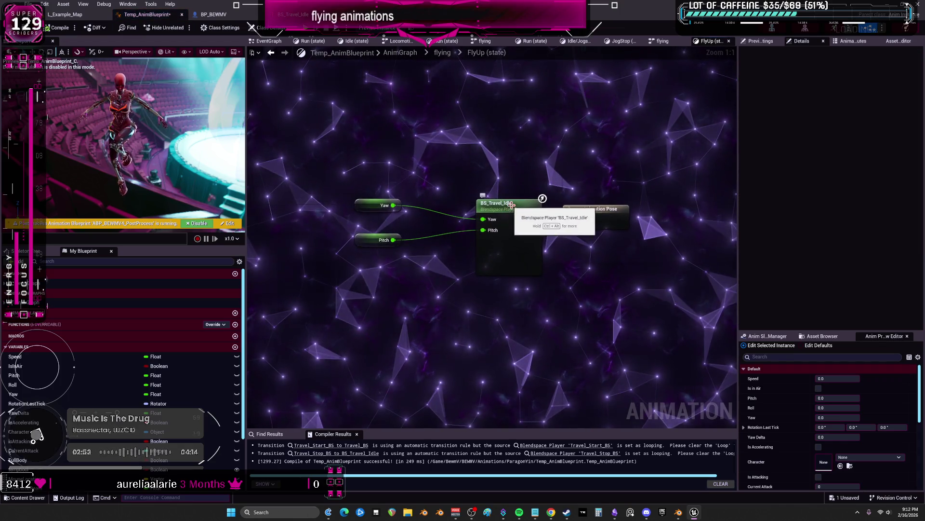
left_click(500, 203)
key("ctrl+Tab")
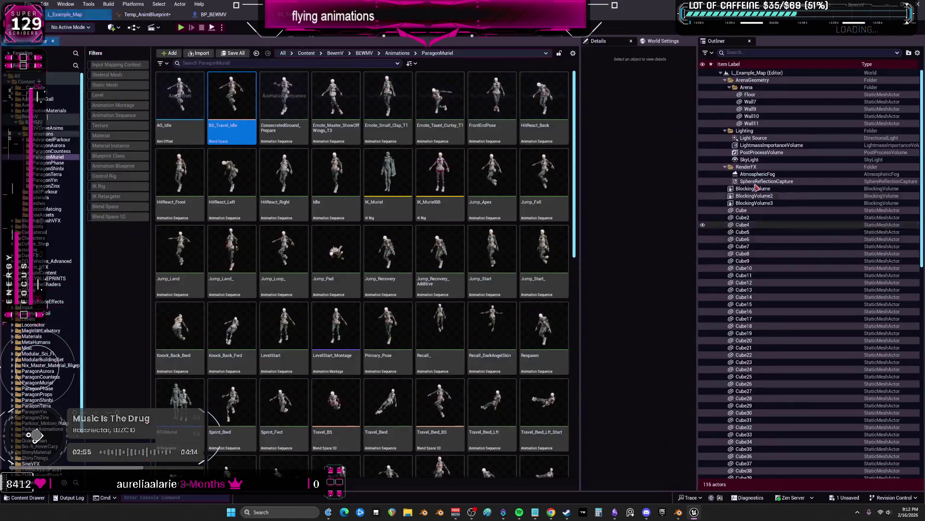
From the flying state machine, enter the Travel_BS state and open its Travel_BS blend space asset
key("ctrl+Tab")
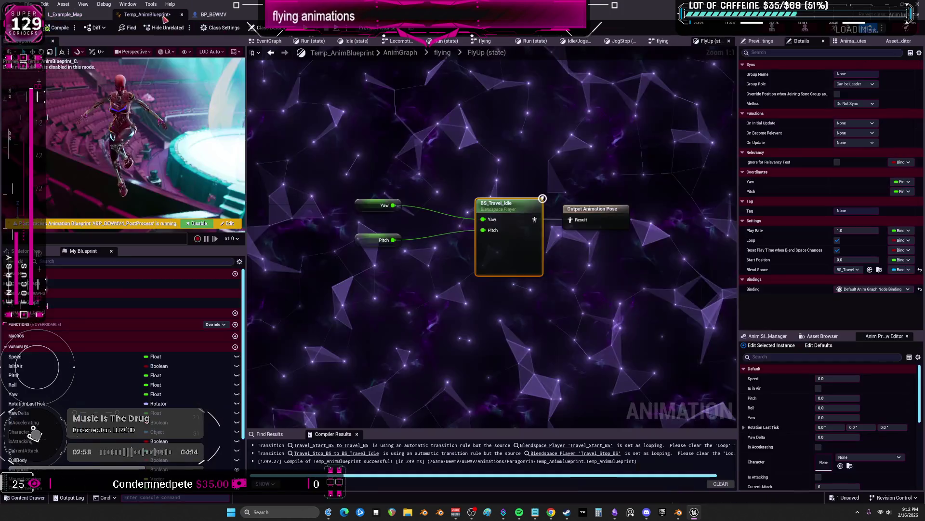
left_click(442, 53)
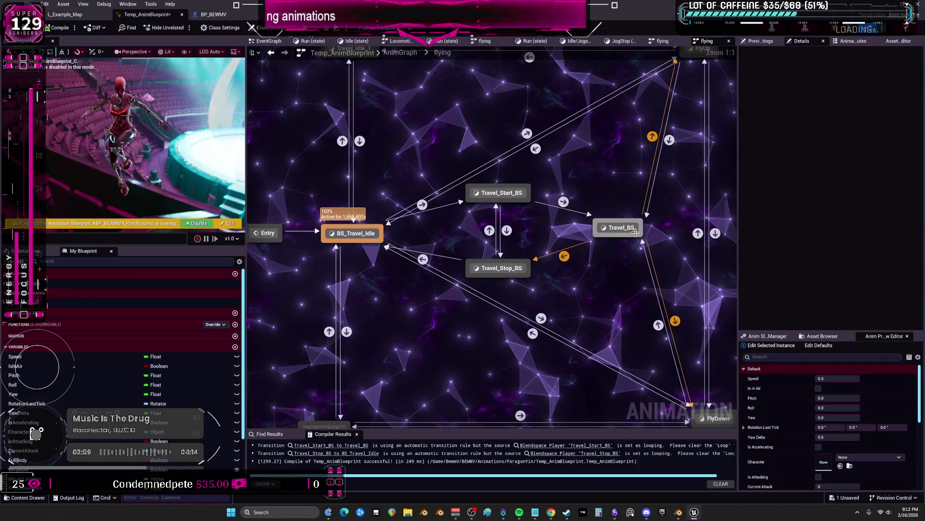
double_click(622, 227)
double_click(516, 209)
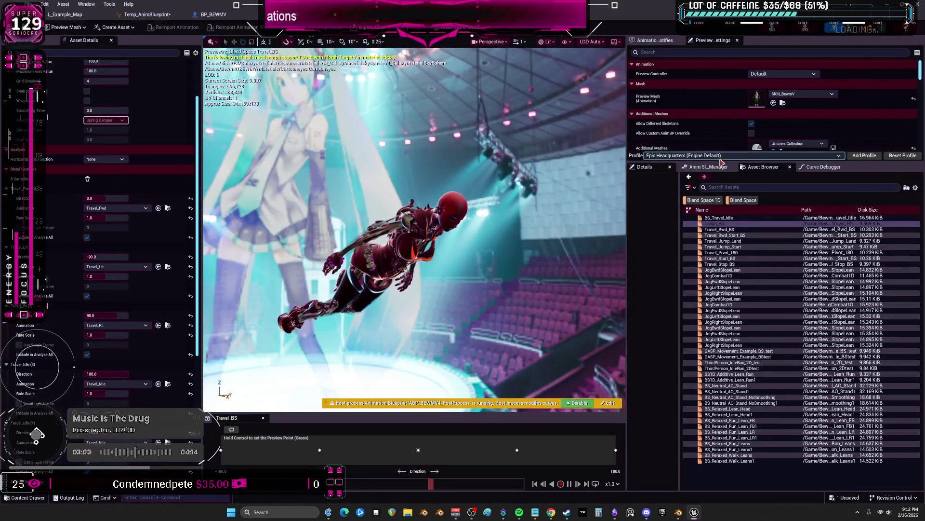
Back in the flying state machine, enter FlyDown and open its BS_Travel_Idle blend space
key("ctrl+b")
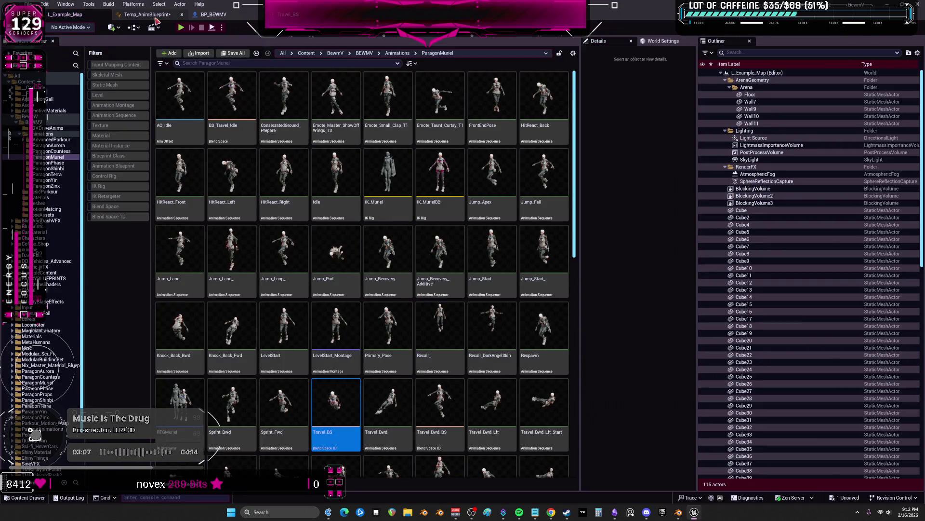
left_click(150, 15)
left_click(440, 53)
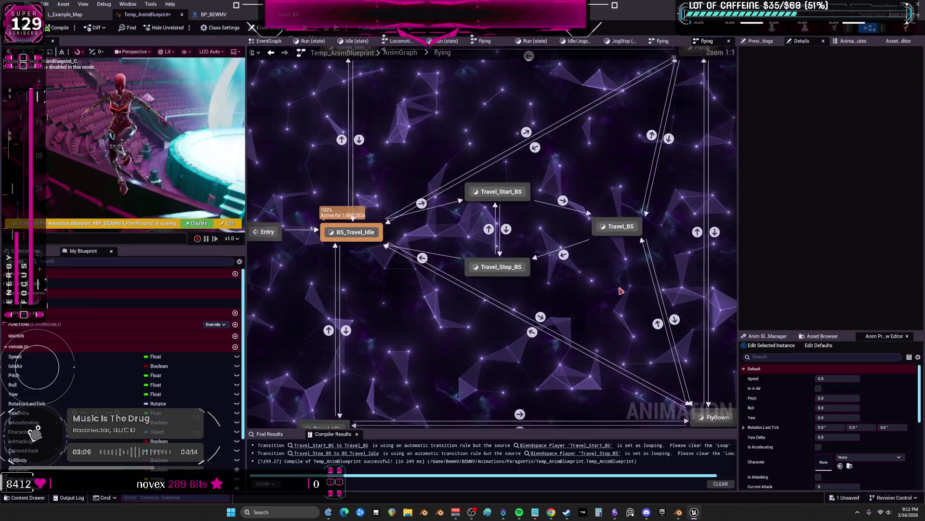
right_click_drag(506, 326, 506, 217)
double_click(611, 269)
double_click(473, 199)
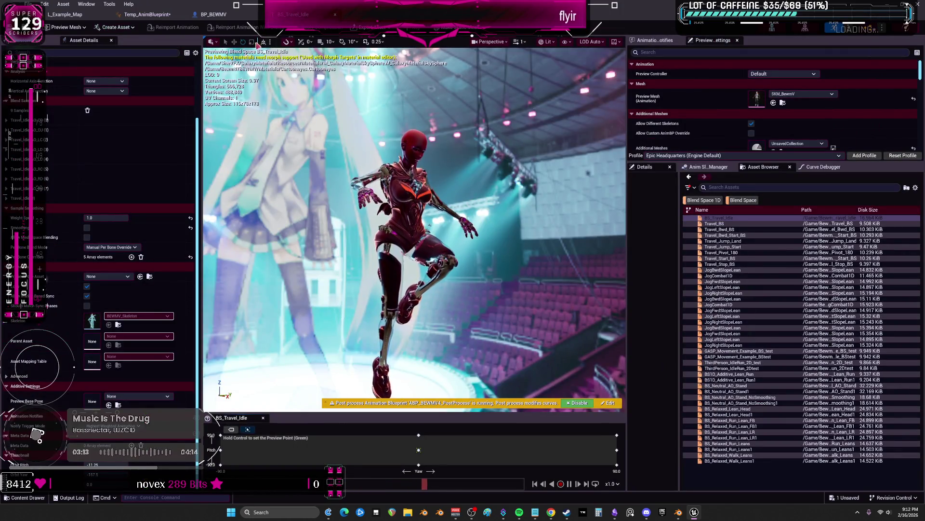
Reopen BS_Travel_Idle from the animation asset list, then switch over to Blender
left_click(66, 15)
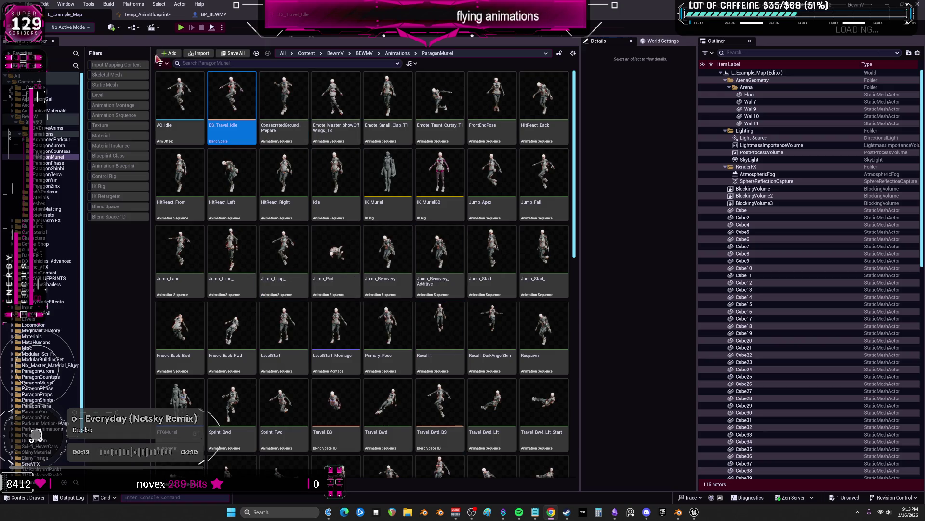
double_click(232, 101)
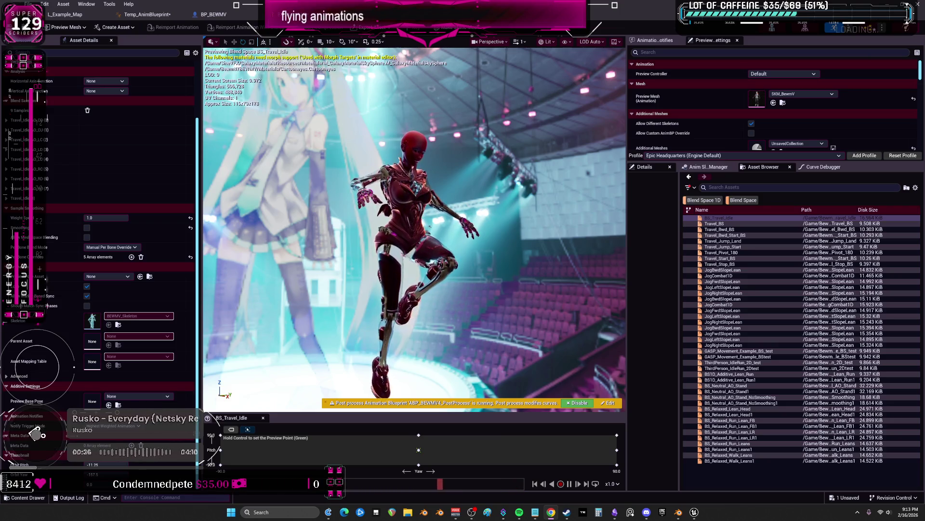
left_click(678, 511)
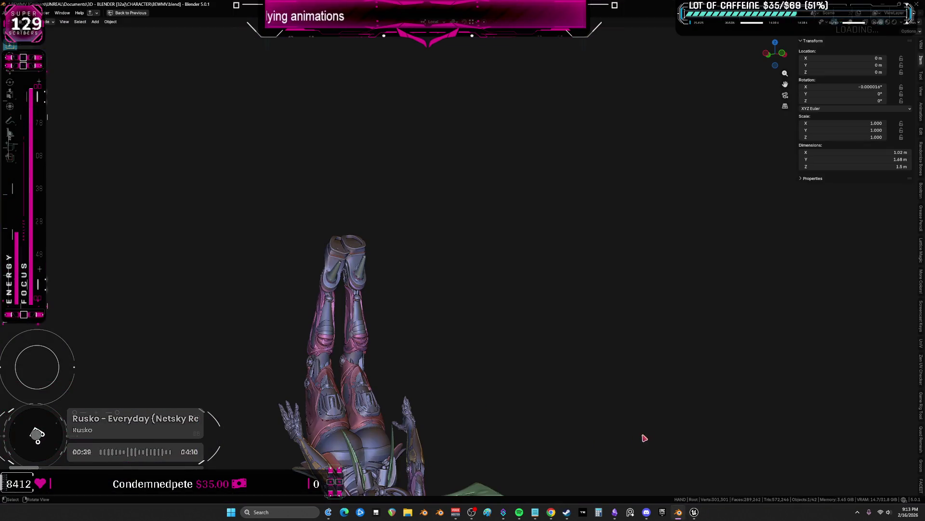
right_click(679, 512)
left_click(655, 491)
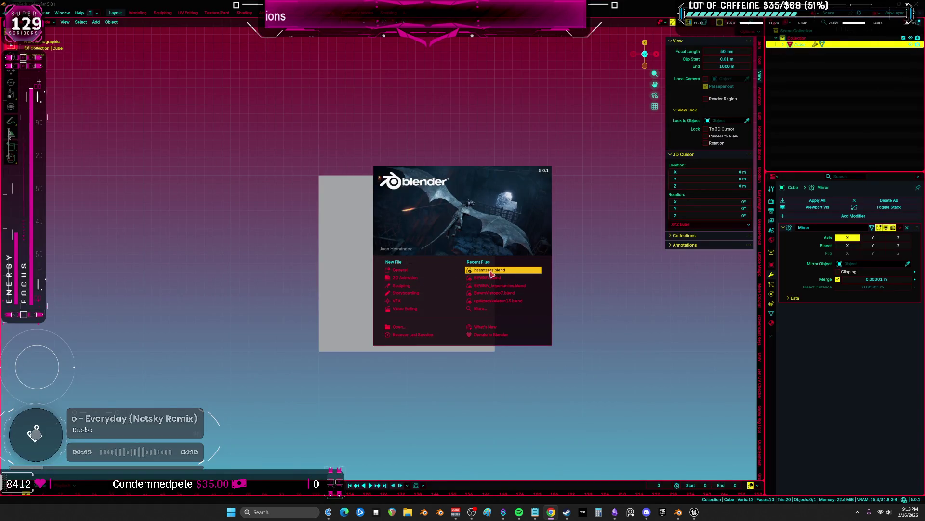
left_click(492, 270)
scroll(403, 282, "up", 3)
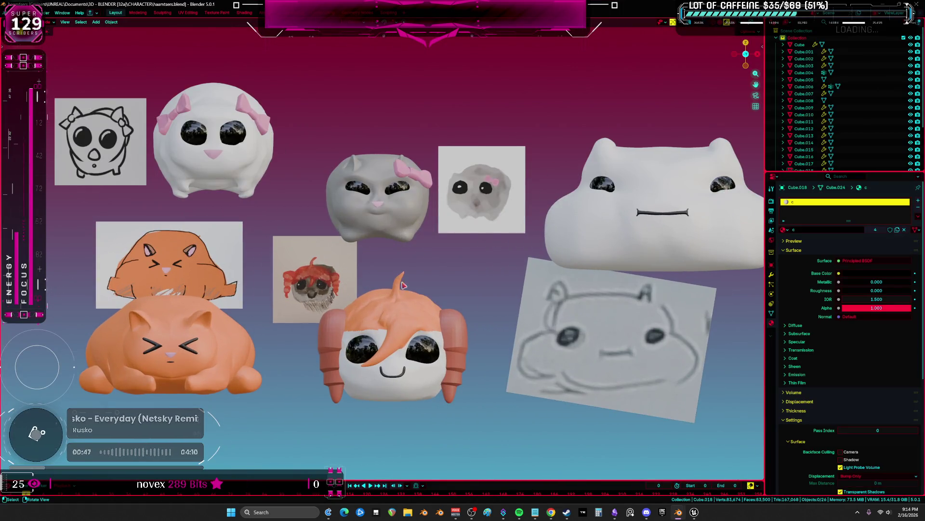
mouse_move(402, 281)
middle_mouse_down()
mouse_move(472, 278)
mouse_move(453, 267)
mouse_move(399, 265)
mouse_move(383, 217)
mouse_move(378, 185)
mouse_move(434, 145)
middle_mouse_up()
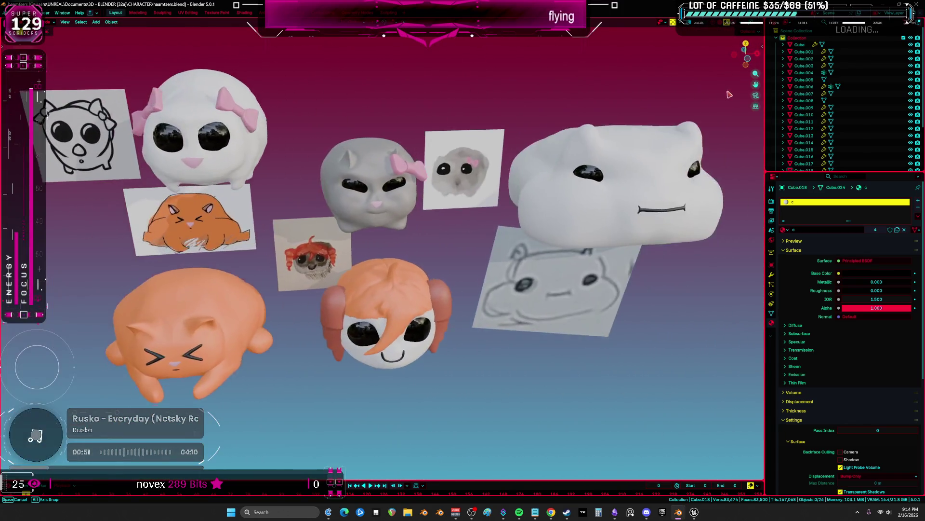
key("z")
left_click(468, 109)
key("z")
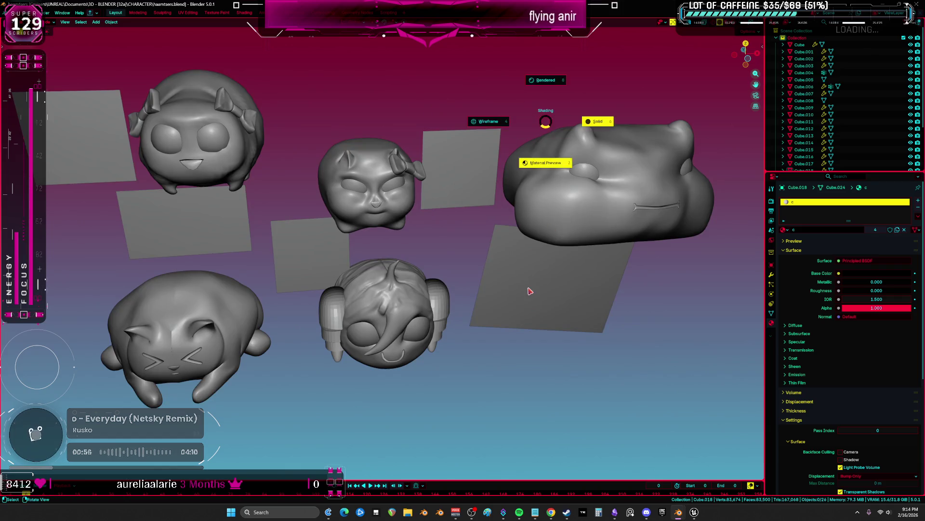
left_click(549, 163)
middle_click_drag(507, 253, 491, 242)
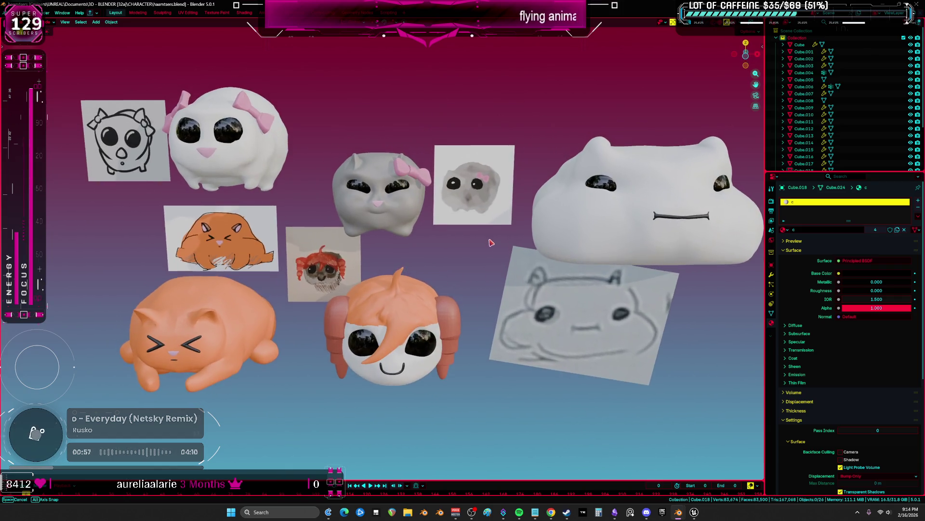
right_click(456, 328)
left_click(443, 305)
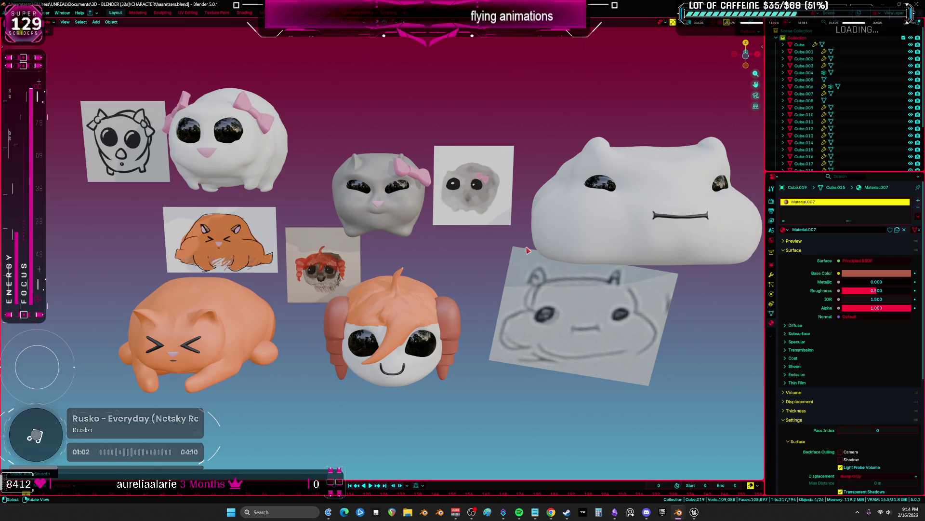
middle_click_drag(528, 250, 528, 250)
scroll(528, 250, "down", 2)
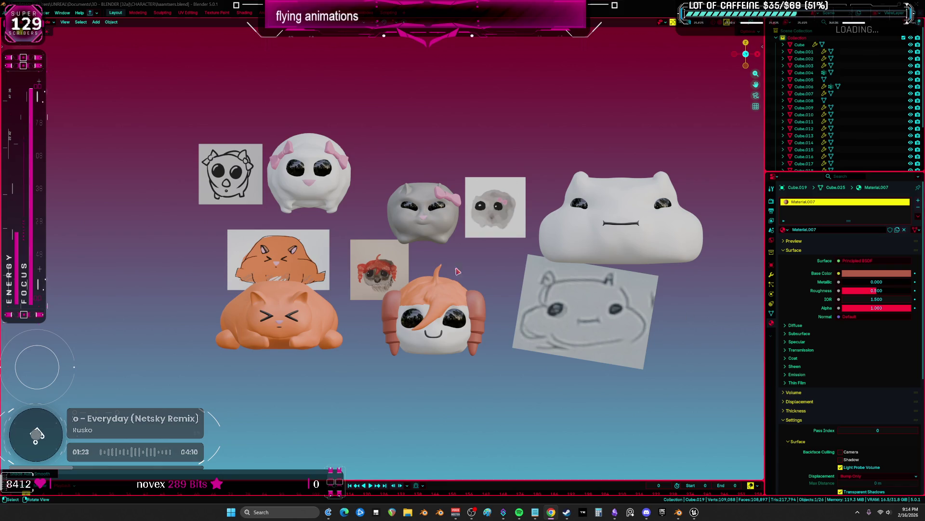
mouse_move(477, 276)
middle_mouse_down()
mouse_move(540, 292)
mouse_move(496, 272)
mouse_move(525, 254)
mouse_move(477, 239)
mouse_move(449, 246)
mouse_move(466, 392)
middle_mouse_up()
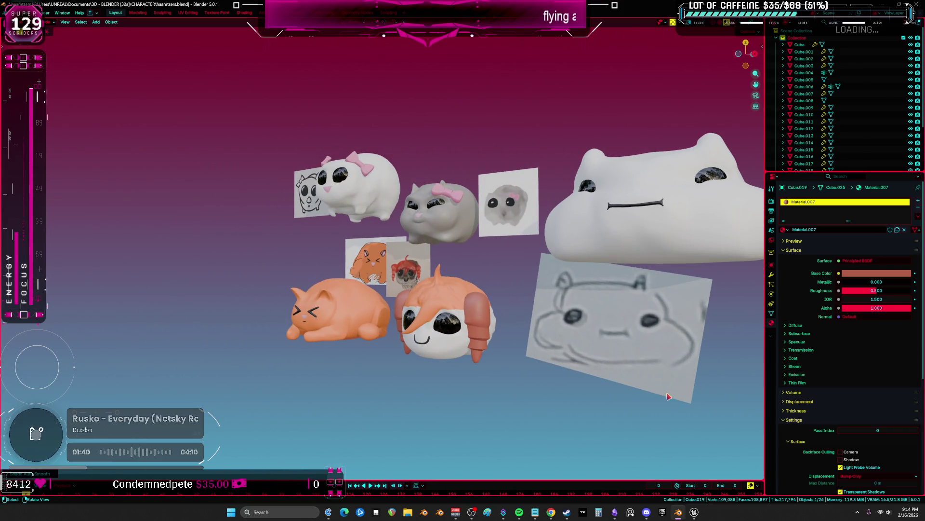
middle_click_drag(668, 396, 636, 376)
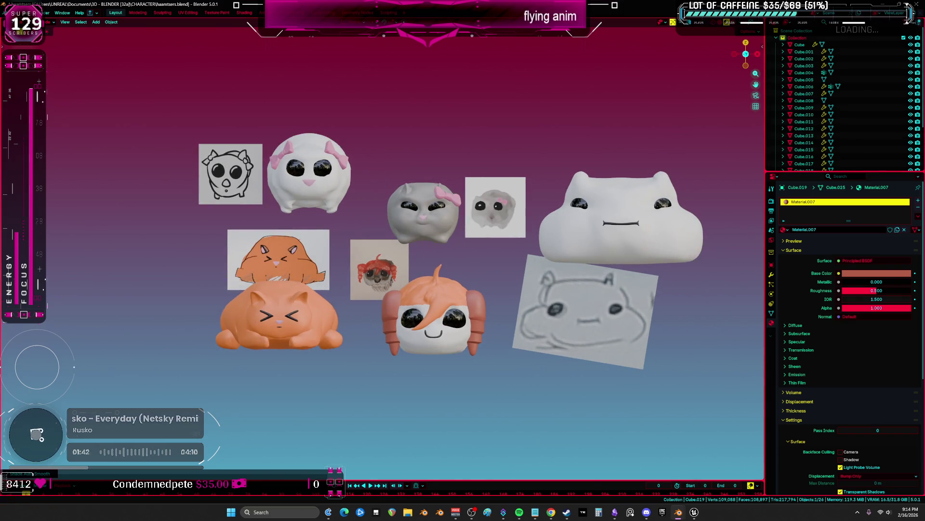
key("ctrl+o")
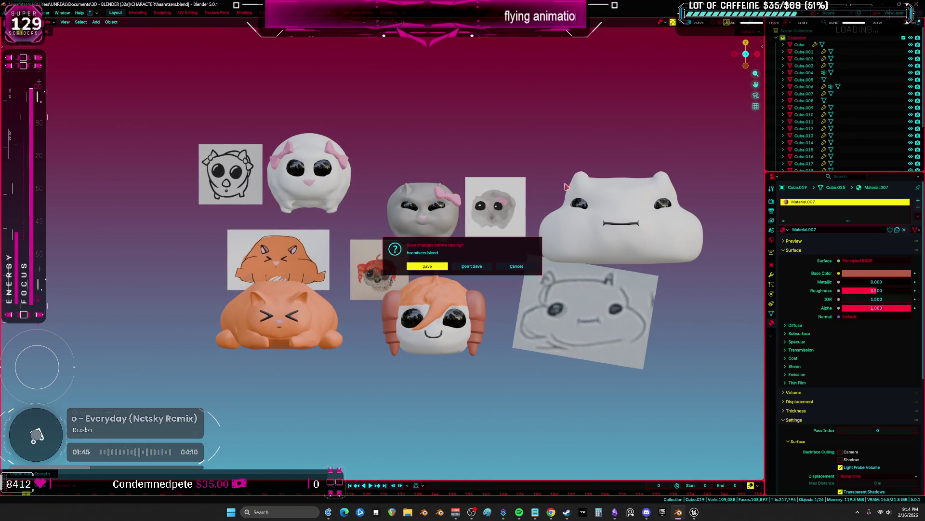
left_click(471, 270)
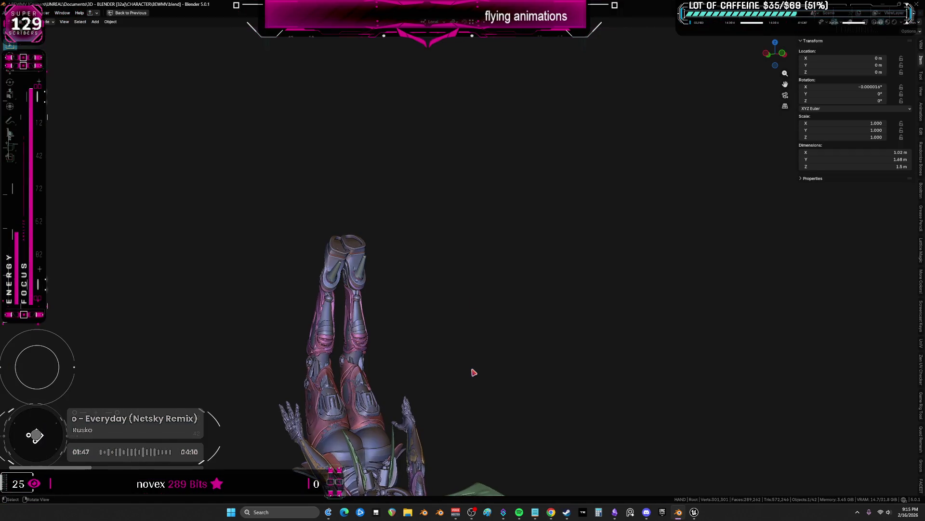
Frame the whole upside-down robot in an orthographic view, then switch back to Unreal Engine
key("KP_1")
middle_click_drag(470, 365, 437, 158, "shift")
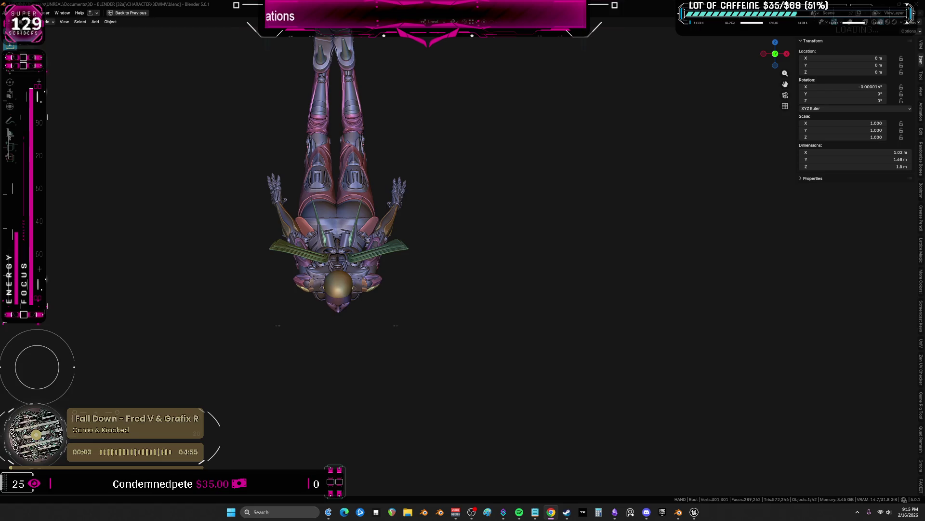
left_click(687, 514)
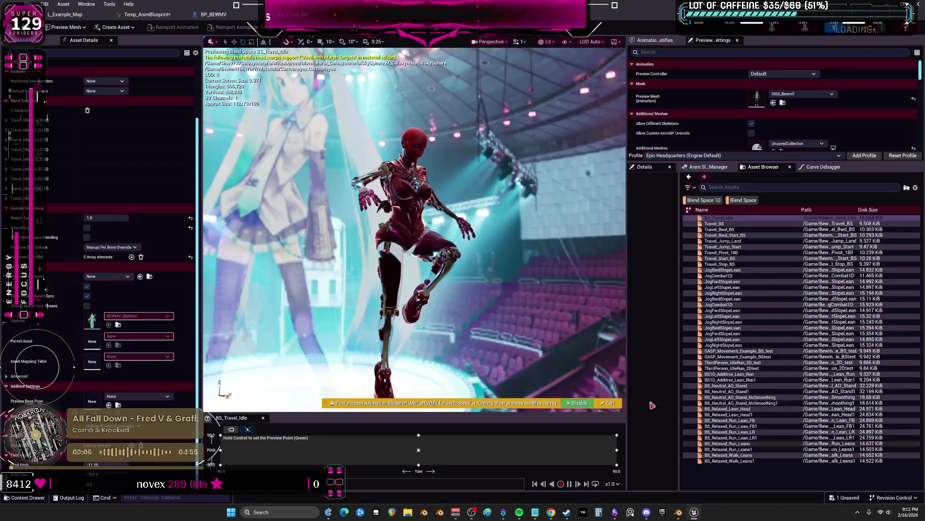
Return to the flying state machine graph, then bring the Obsidian to-do flowchart forward
left_click(148, 14)
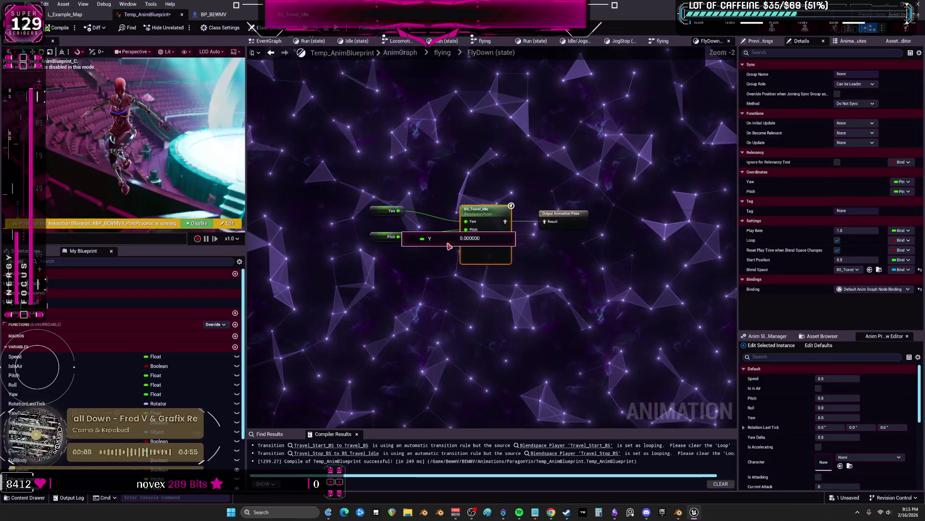
left_click(443, 53)
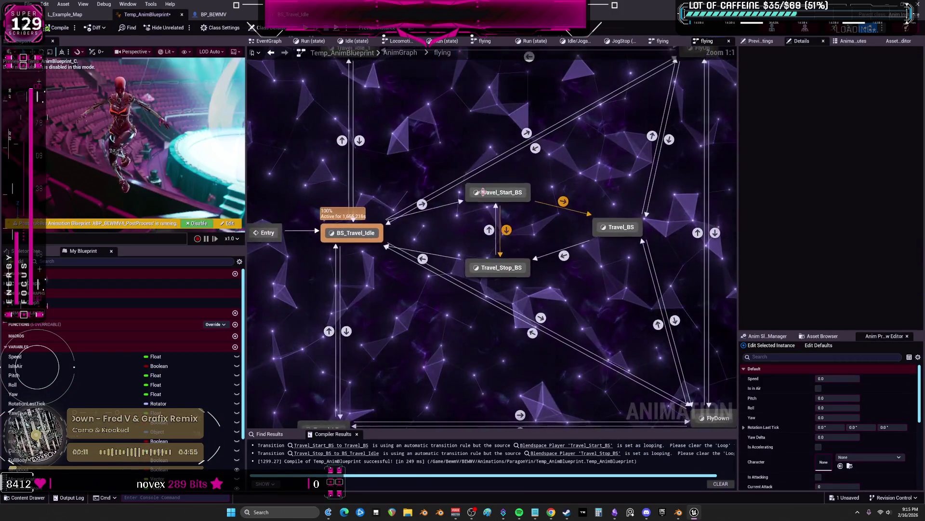
scroll(483, 192, "down", 2)
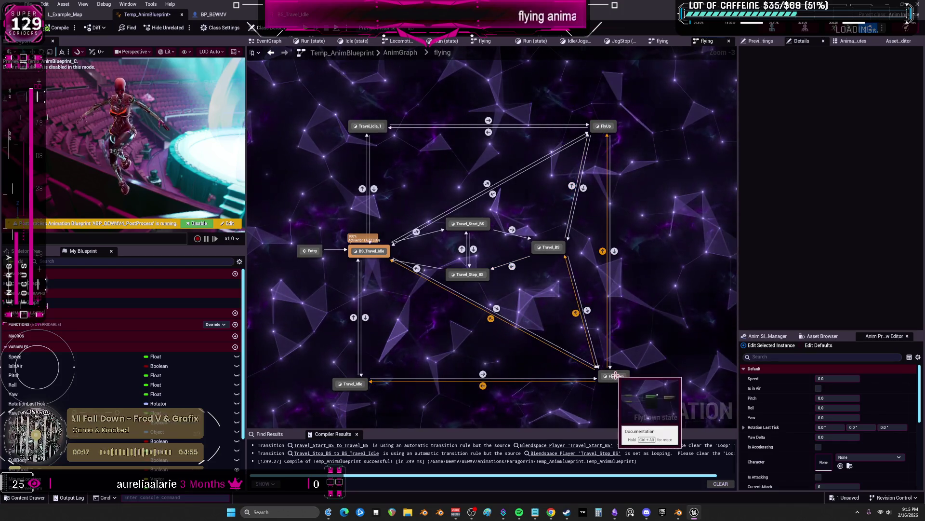
right_click_drag(506, 239, 488, 245)
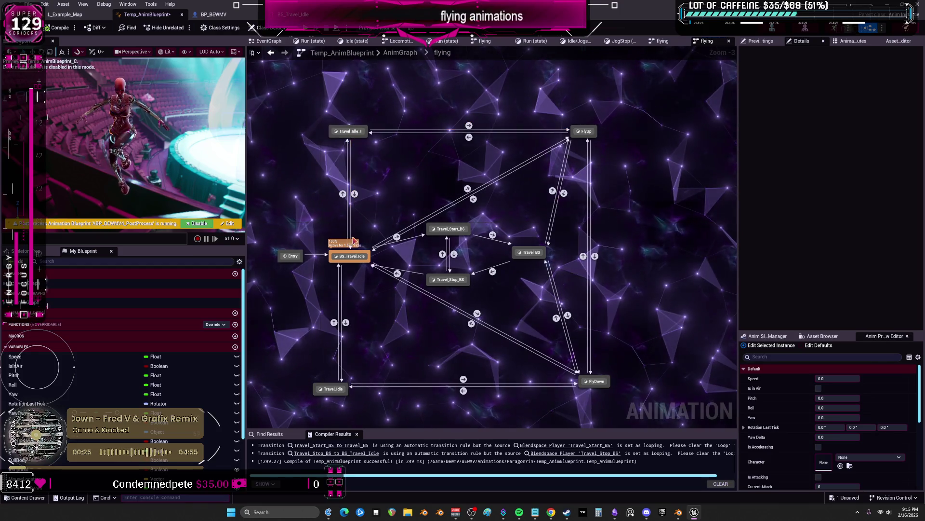
left_click(613, 512)
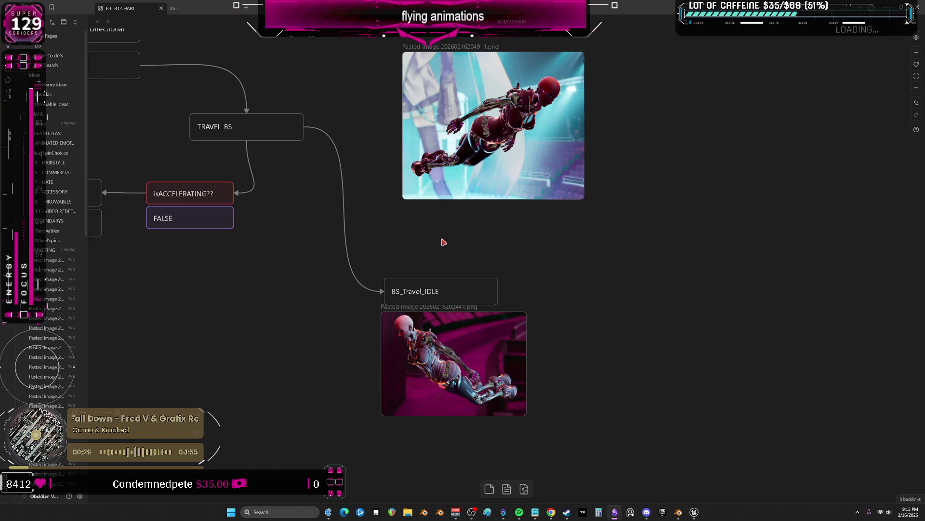
scroll(442, 244, "down", 5)
Pan across the flowchart's IsACCELERATING checks, then return to Unreal's animation graph
middle_click_drag(448, 217, 403, 247)
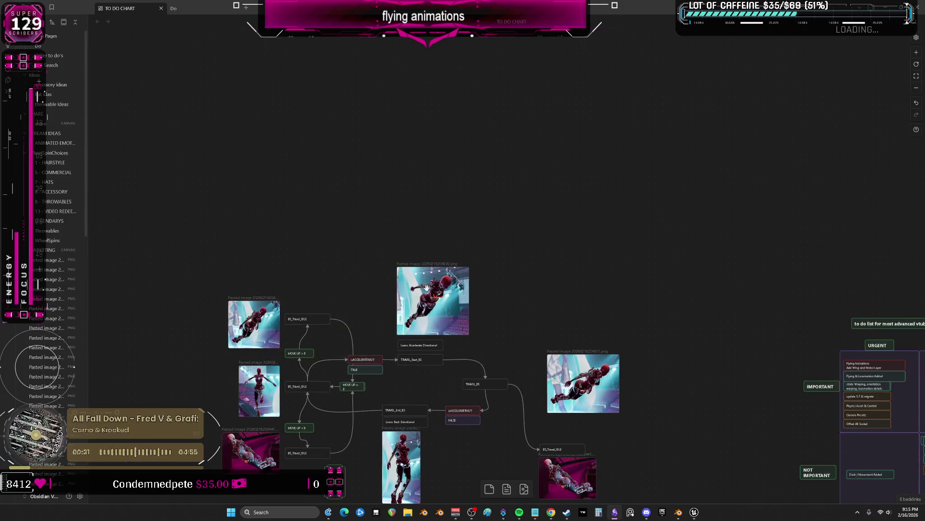
scroll(403, 248, "up", 2)
scroll(347, 248, "up", 2)
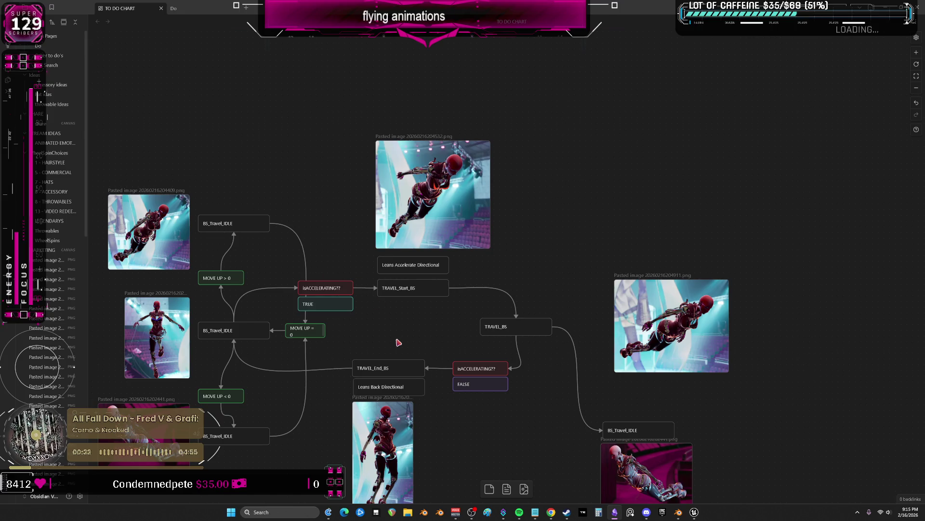
middle_click_drag(398, 342, 371, 287)
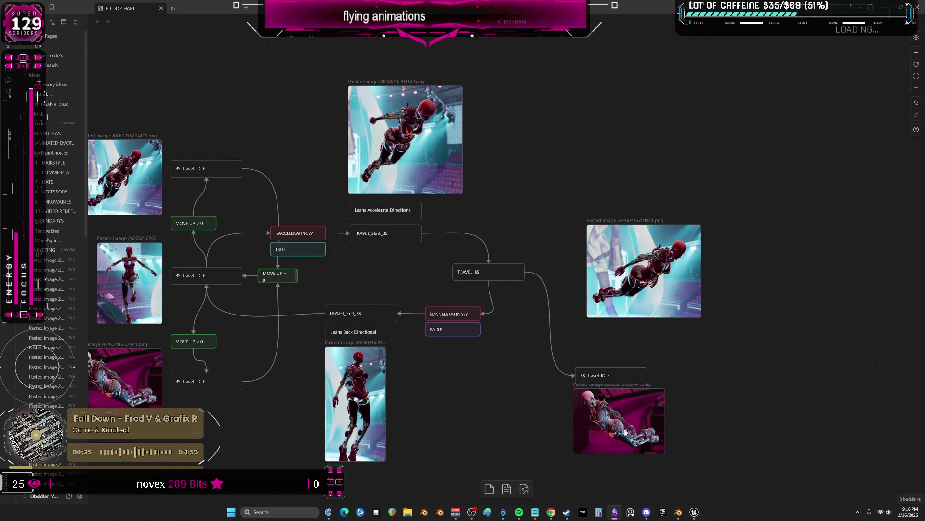
middle_click_drag(583, 444, 640, 426)
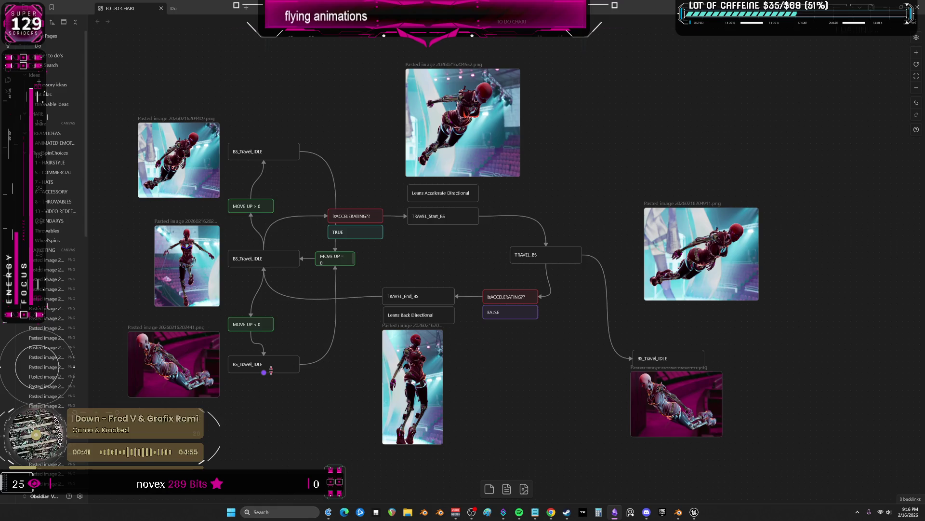
middle_click_drag(267, 403, 271, 355)
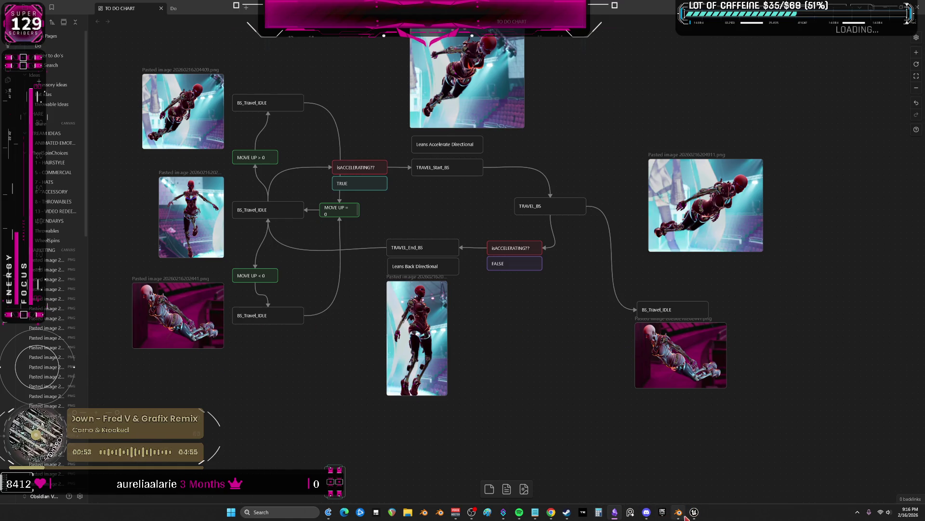
left_click(694, 512)
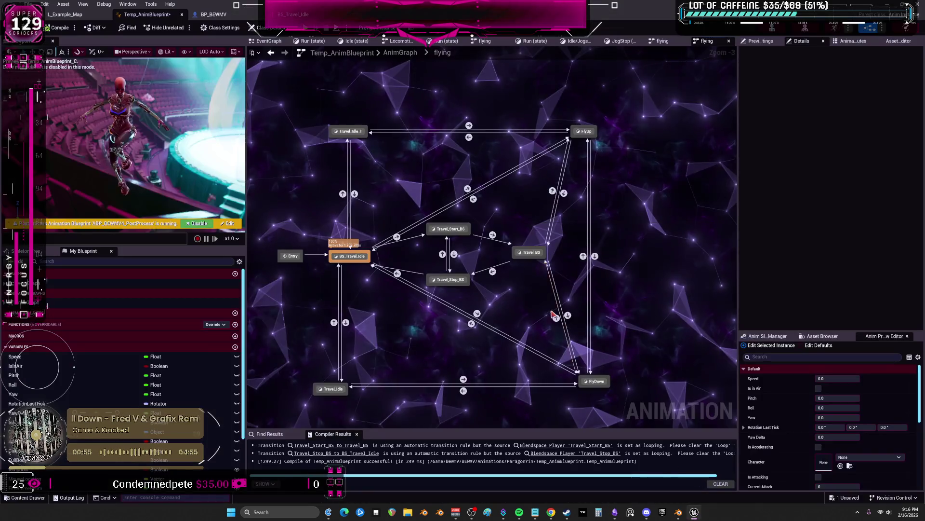
Check the FlyDown, Travel_Idle and FlyUp states, opening FlyUp's BS_Travel_Idle blend space
double_click(594, 381)
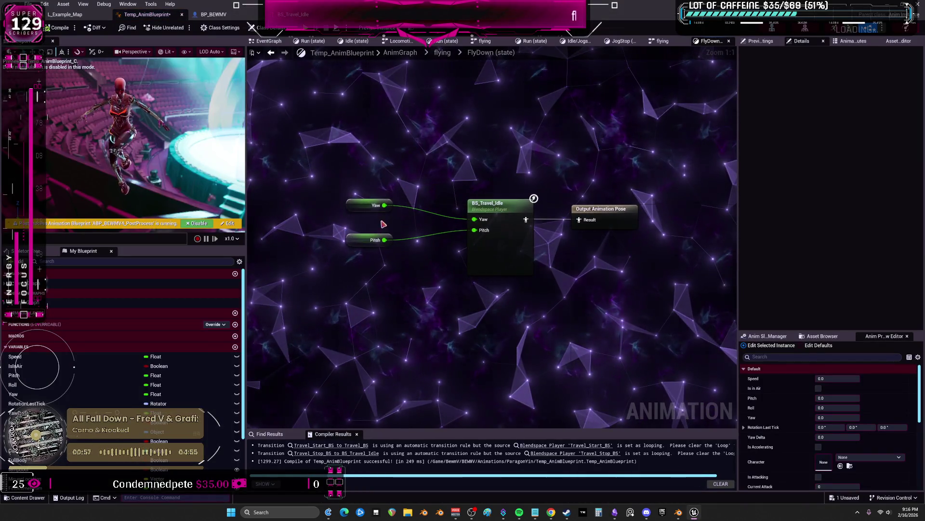
left_click(443, 53)
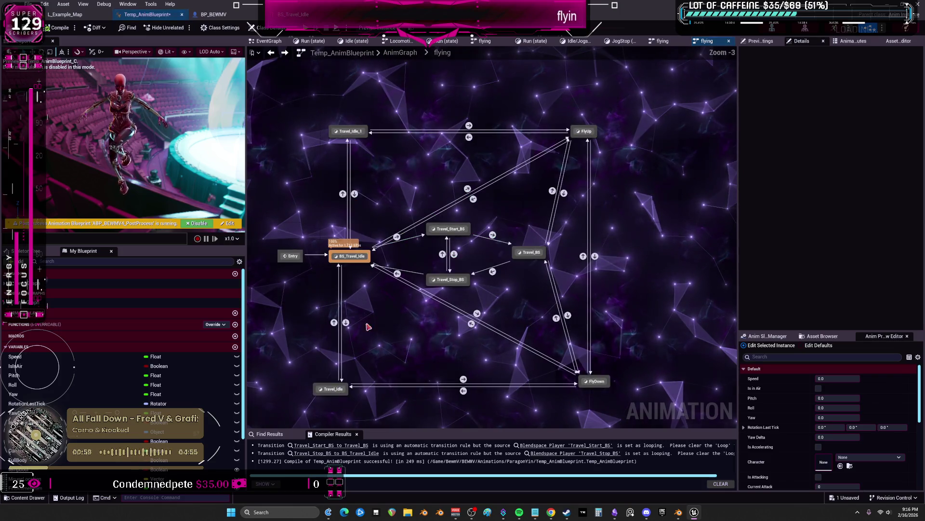
double_click(333, 388)
left_click(271, 52)
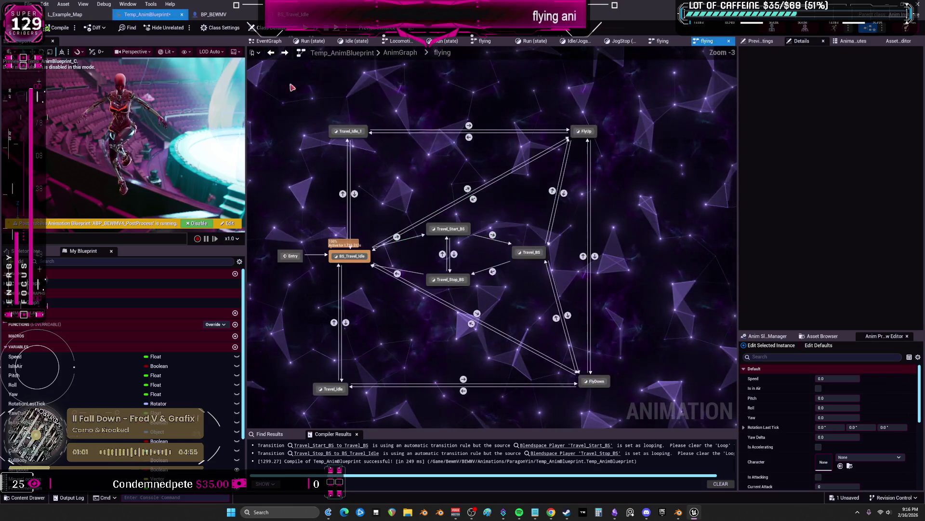
double_click(585, 131)
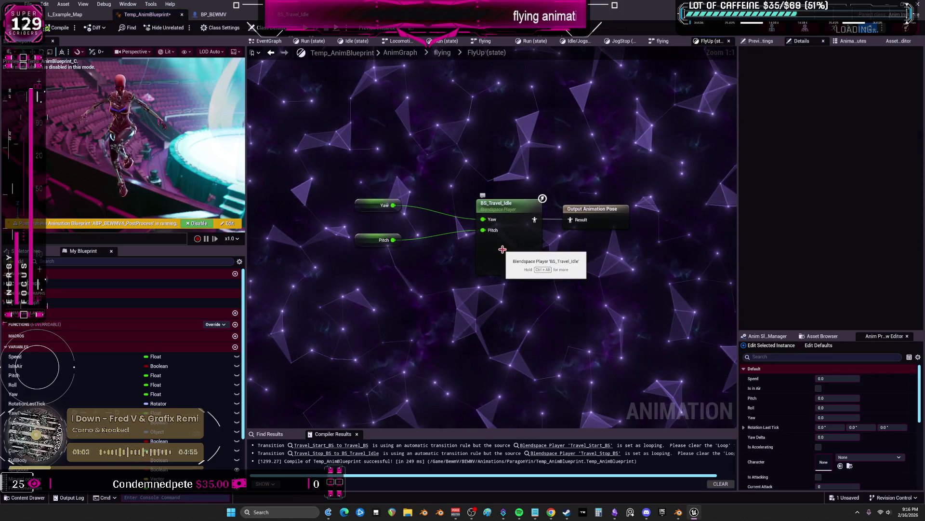
double_click(502, 246)
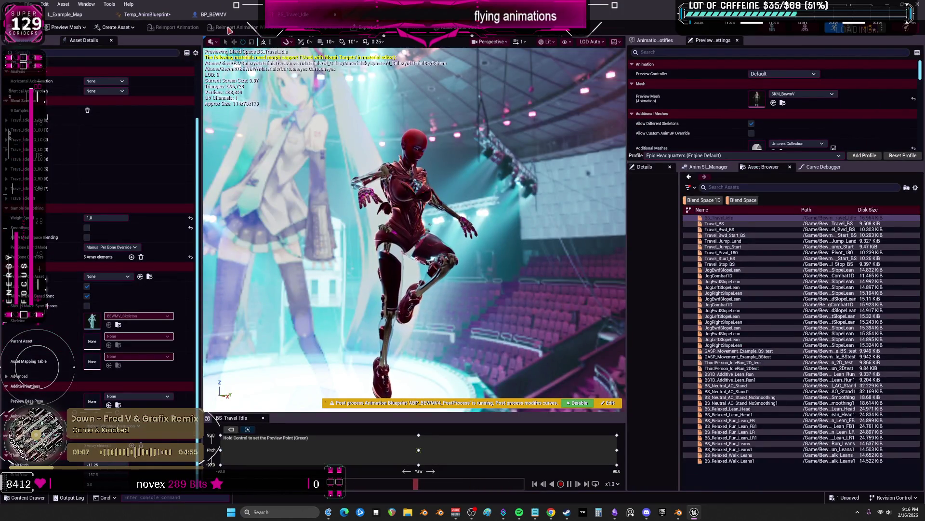
left_click(154, 16)
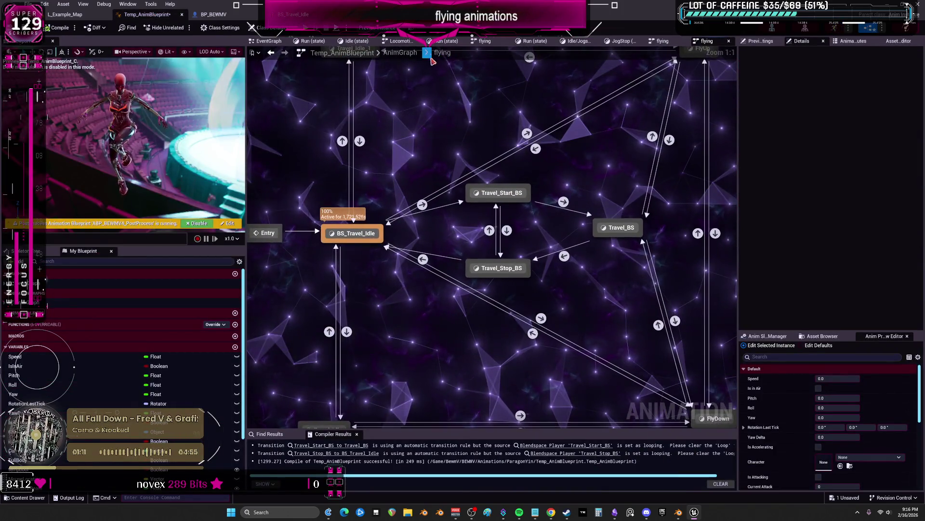
scroll(434, 181, "down", 2)
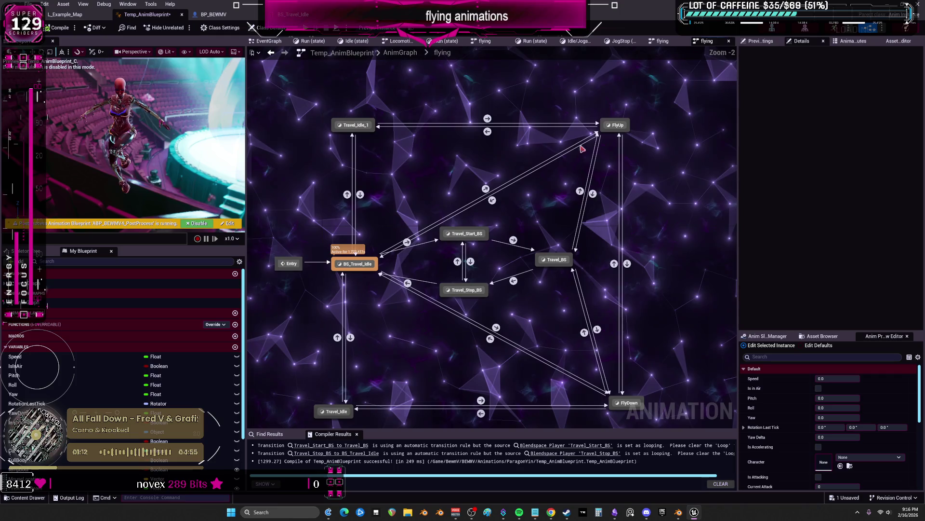
Open Travel_Idle_1's Travel_BS asset, then Travel_Idle's BS_Travel_Idle asset, and return to the blueprint
double_click(352, 124)
left_click(478, 210)
double_click(478, 204)
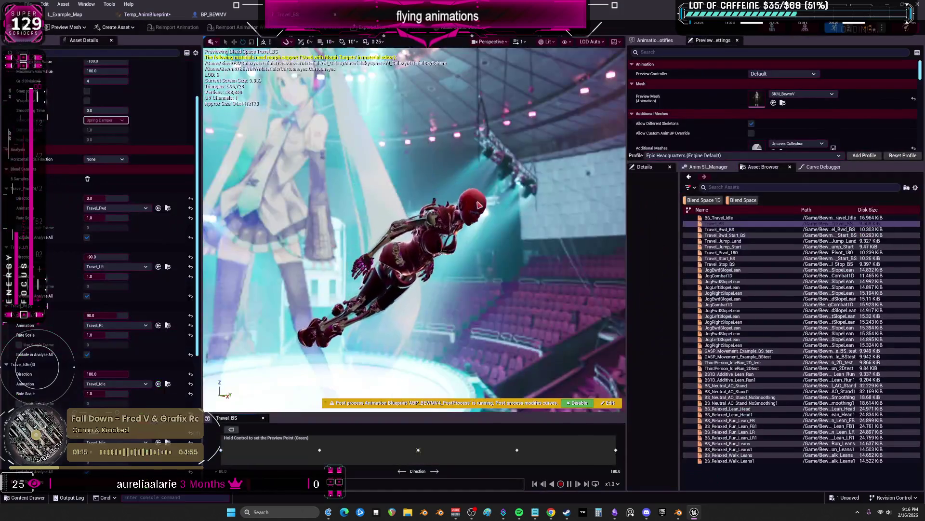
left_click(154, 15)
left_click(443, 53)
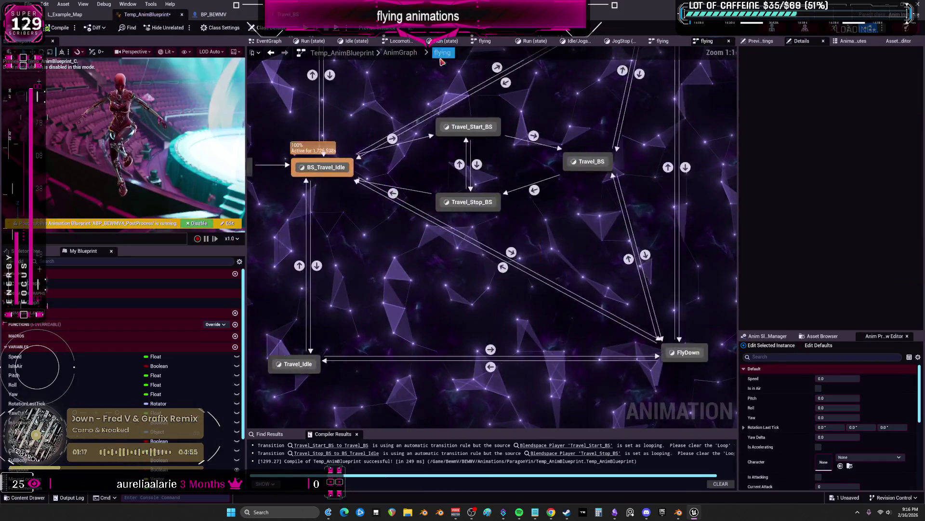
double_click(340, 352)
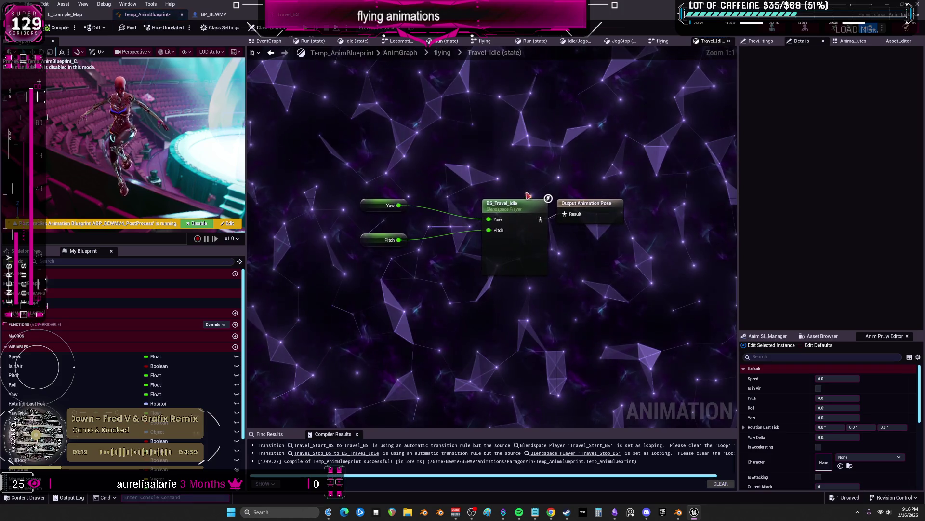
double_click(480, 197)
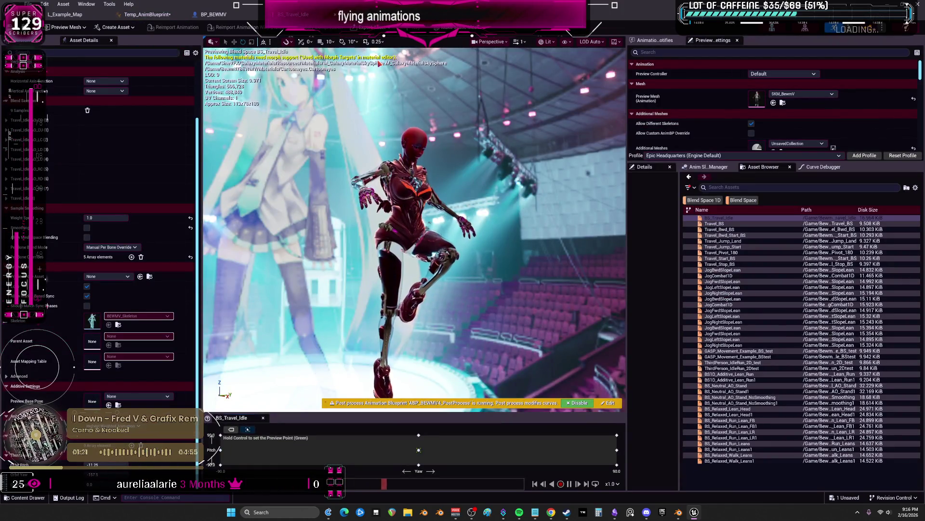
left_click(148, 15)
Review the BS_Travel_Idle node settings and preview, then re-enter the flying state machine from the AnimGraph
left_click(477, 231)
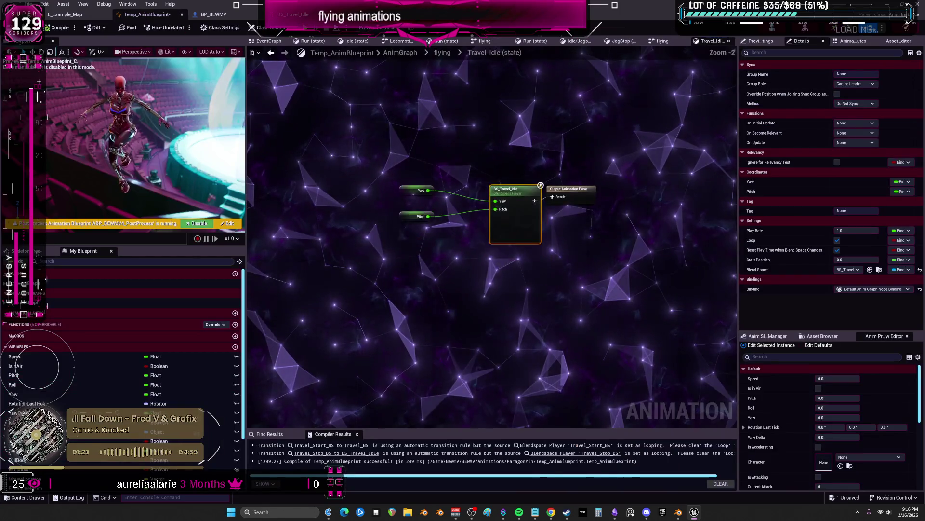
left_click(214, 14)
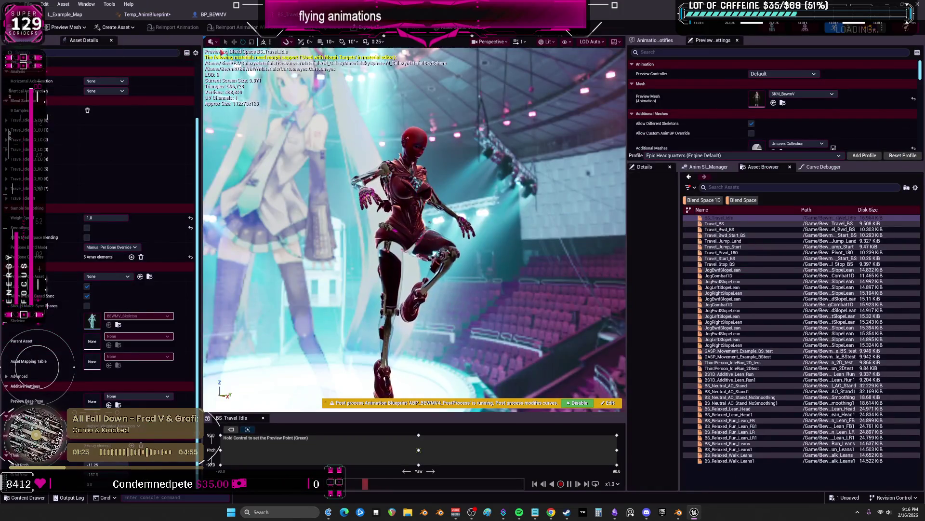
left_click(65, 14)
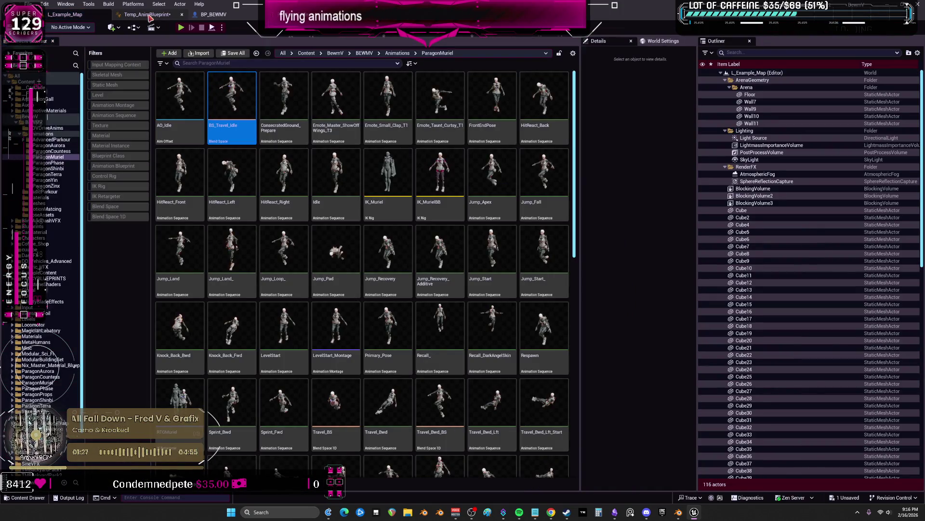
left_click(147, 15)
left_click(442, 53)
left_click(400, 53)
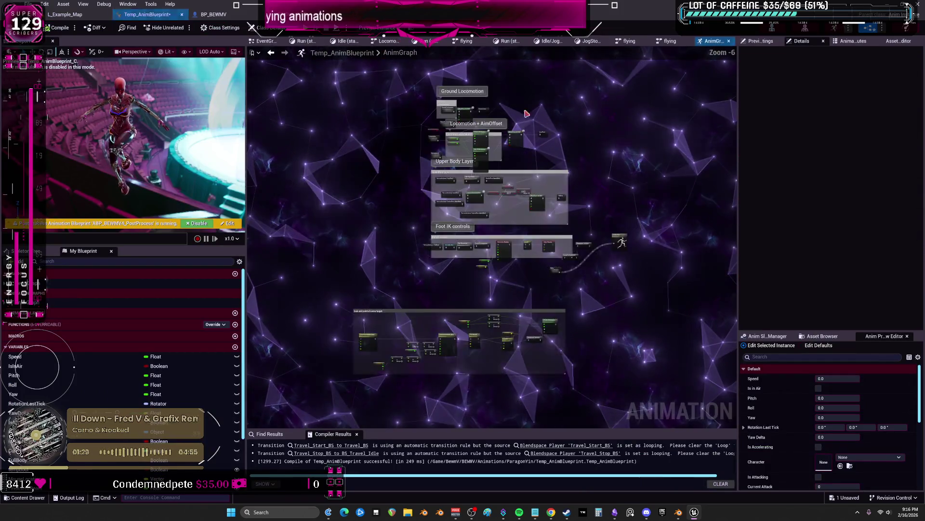
left_click(669, 41)
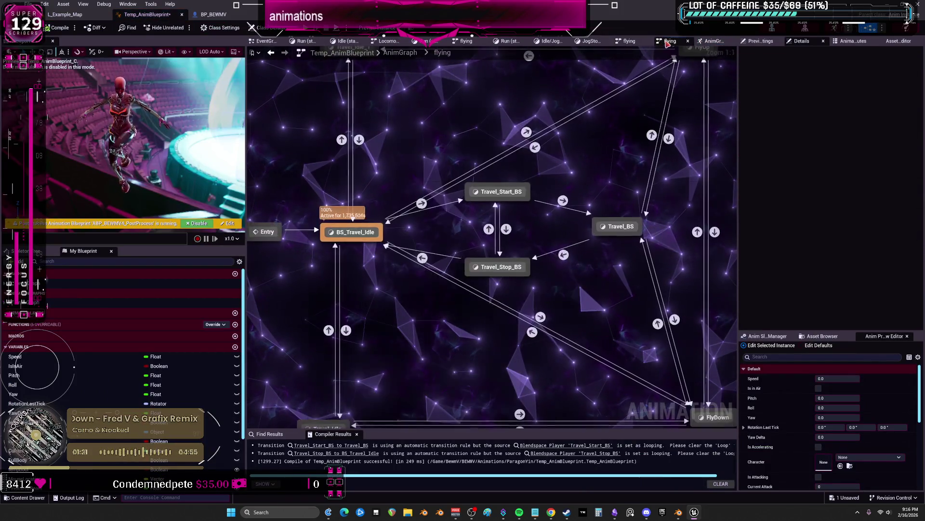
scroll(579, 182, "up", 2)
Recheck FlyUp and Travel_Idle with BS_Travel_Idle, return to the ParagonMuriel folder, and bring Obsidian forward
double_click(578, 168)
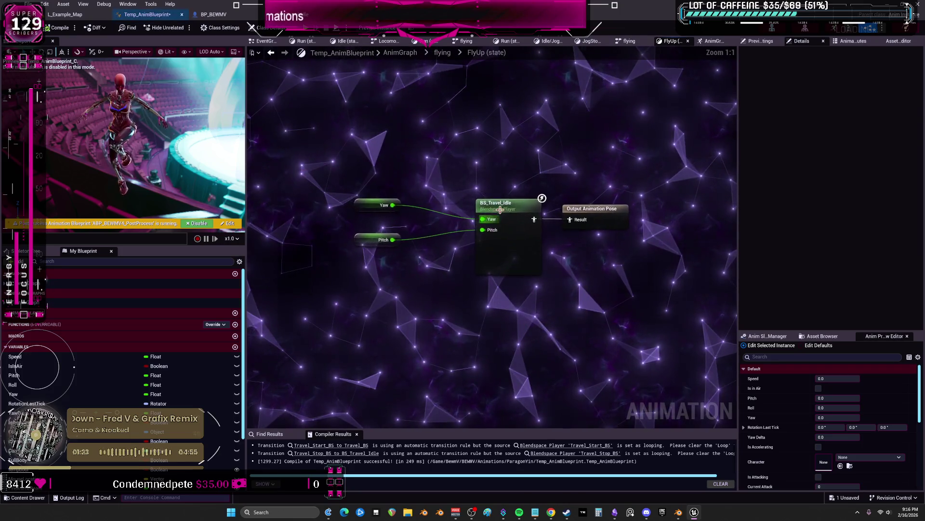
left_click(213, 15)
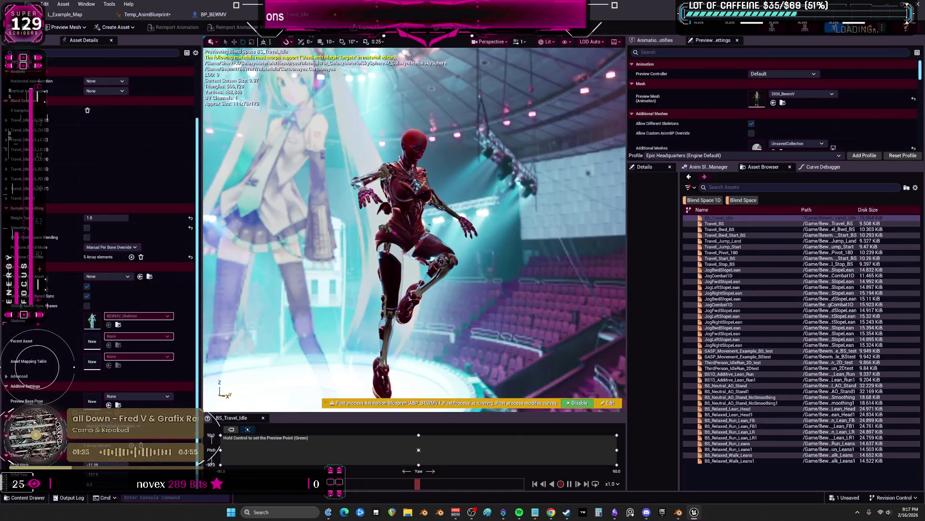
left_click(65, 15)
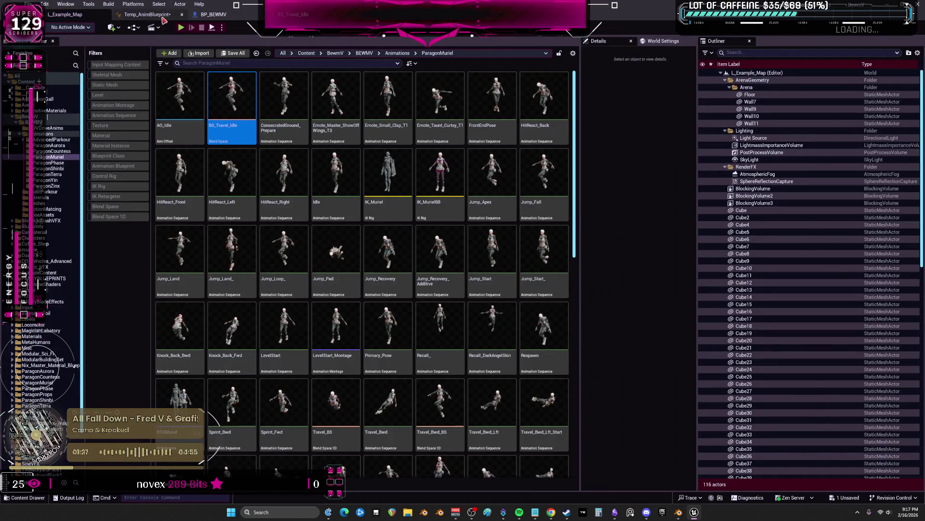
left_click(148, 14)
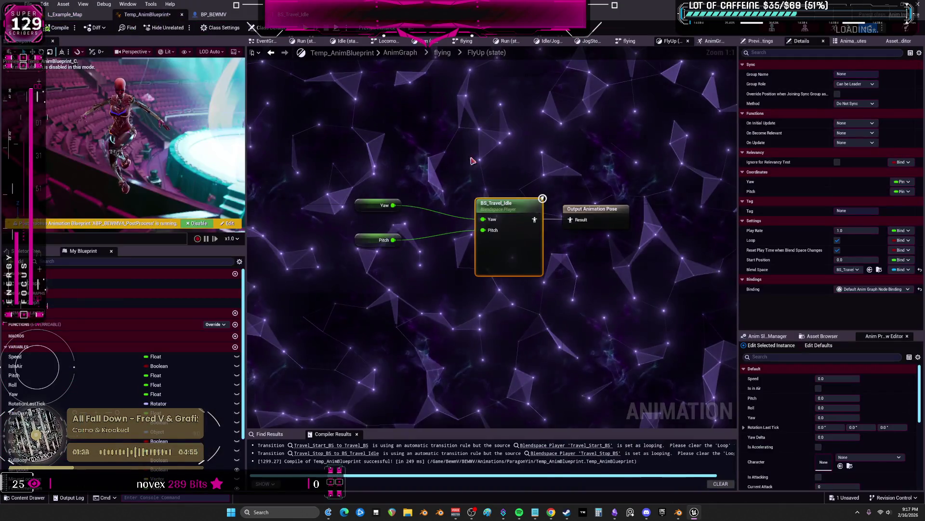
left_click(442, 53)
left_click(367, 294)
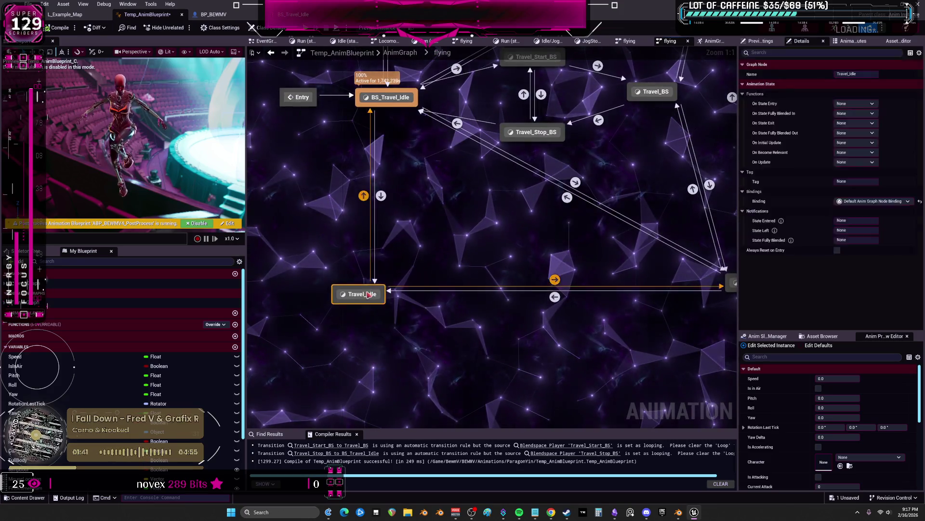
double_click(368, 293)
double_click(463, 203)
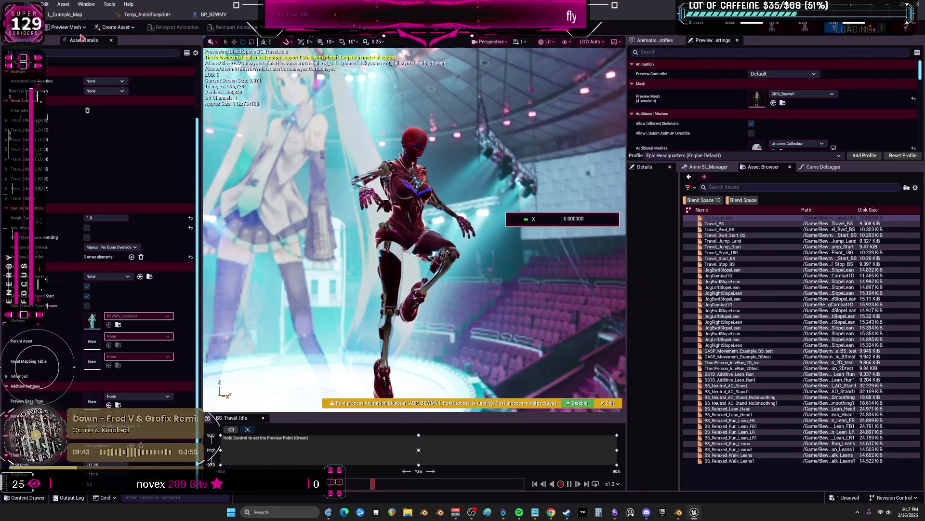
left_click(65, 15)
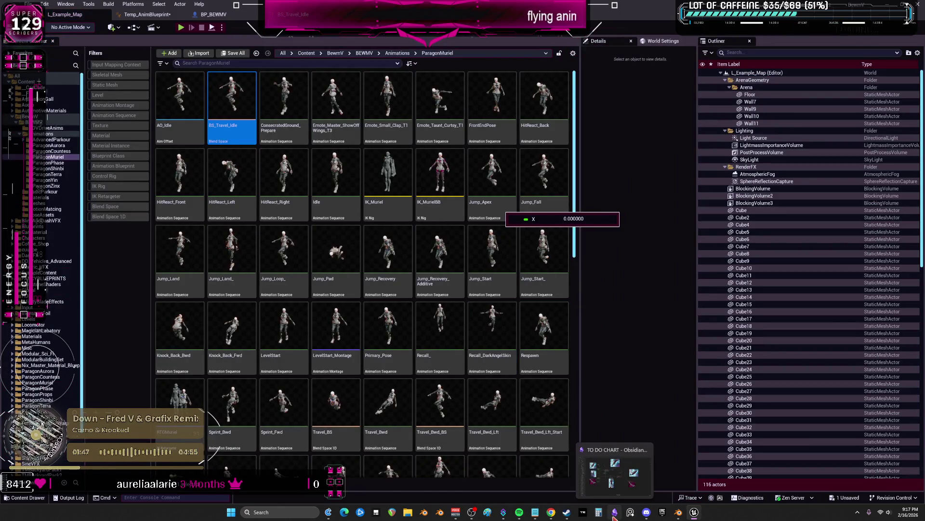
left_click(615, 512)
Duplicate the image card and BS_Travel_IDLE node to the chart's top-right, then launch Blender 5.0
left_click_drag(268, 446, 164, 395)
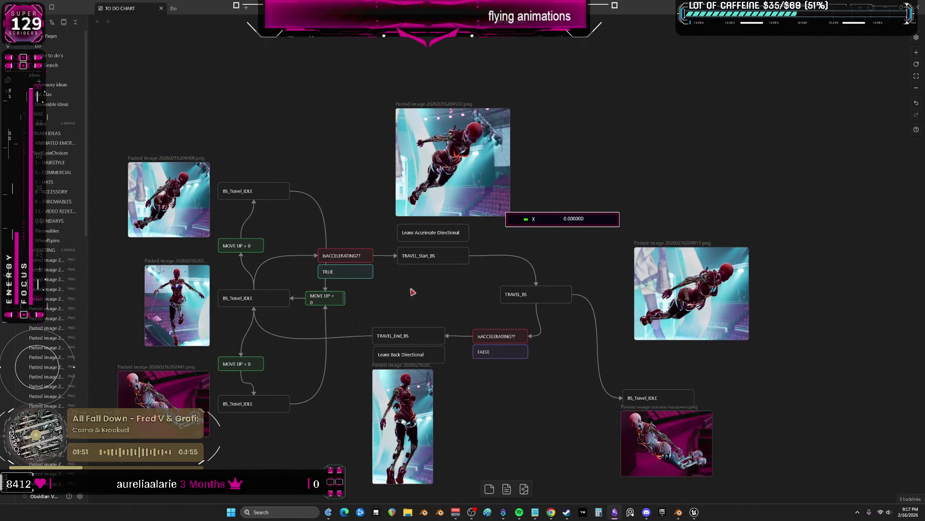
key("ctrl+v")
left_click_drag(497, 261, 660, 103)
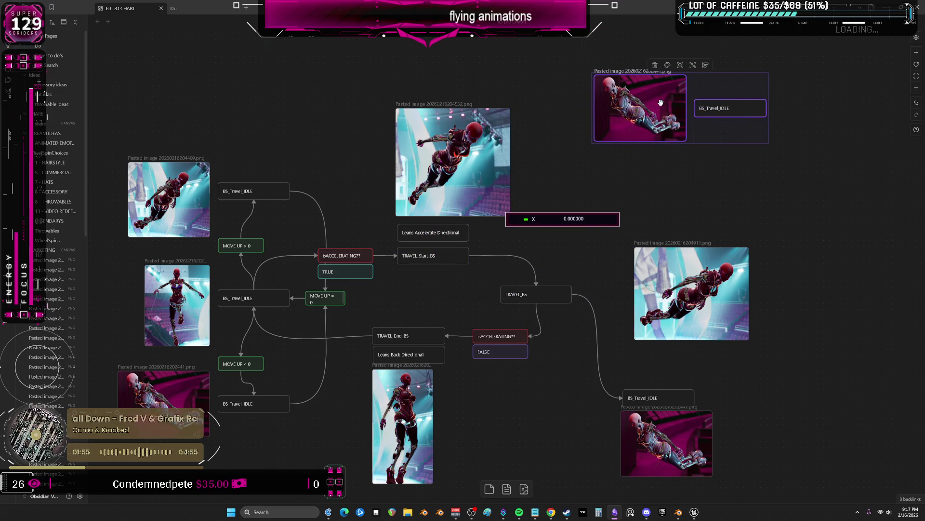
left_click_drag(640, 109, 667, 109)
left_click(651, 171)
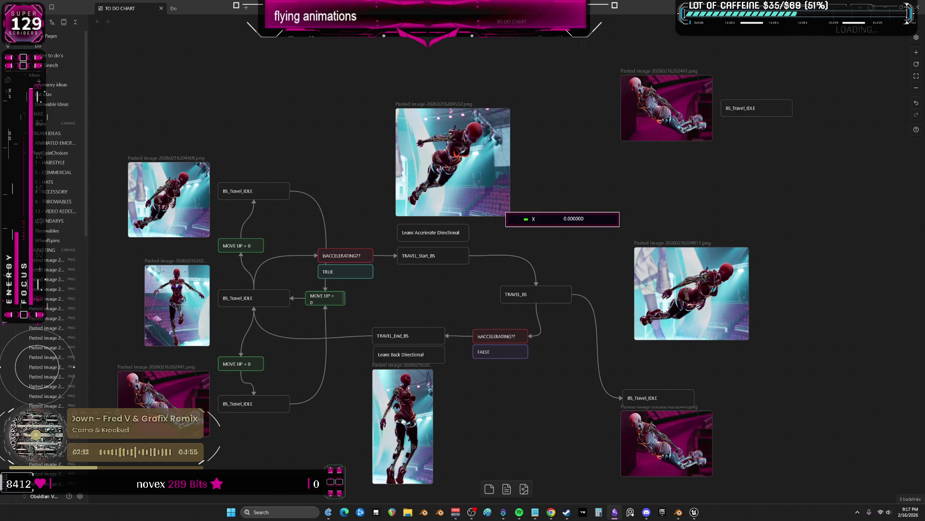
right_click(679, 512)
left_click(654, 468)
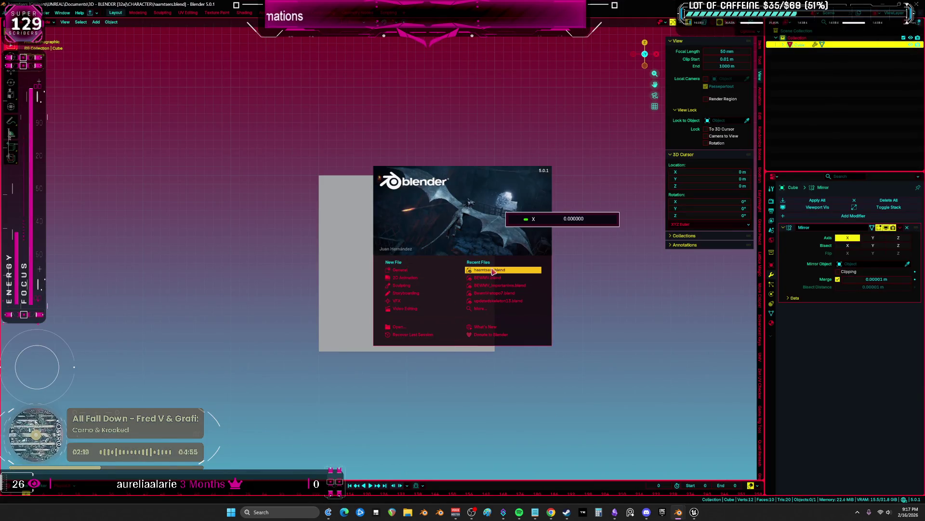
Load the recent hamsters.blend scene, frame the heads, and draw a curved annotation arrow above them
left_click(488, 278)
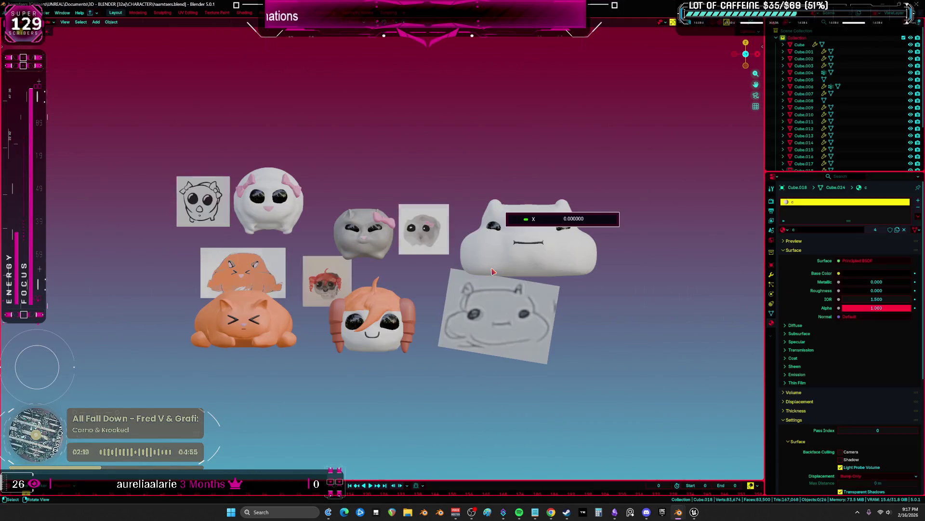
scroll(456, 352, "up", 3)
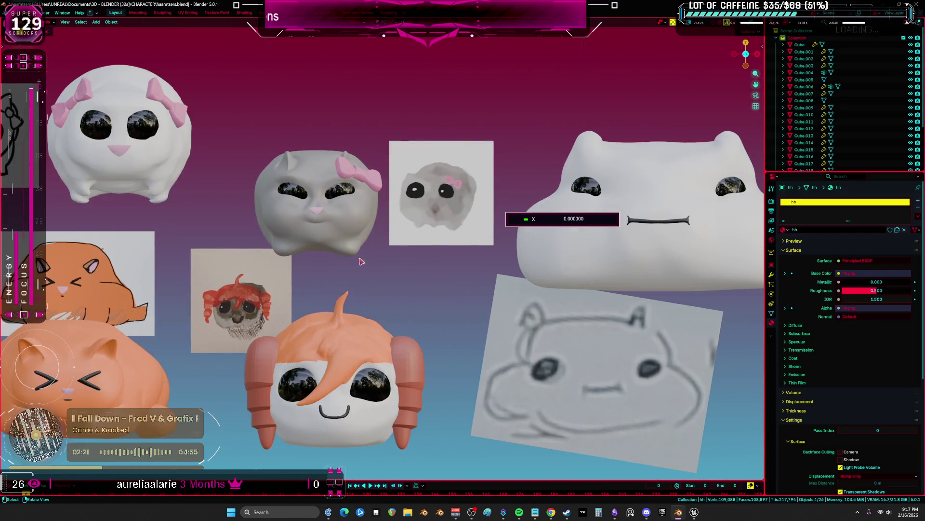
scroll(407, 268, "up", 1)
scroll(407, 268, "down", 2)
scroll(408, 268, "up", 1)
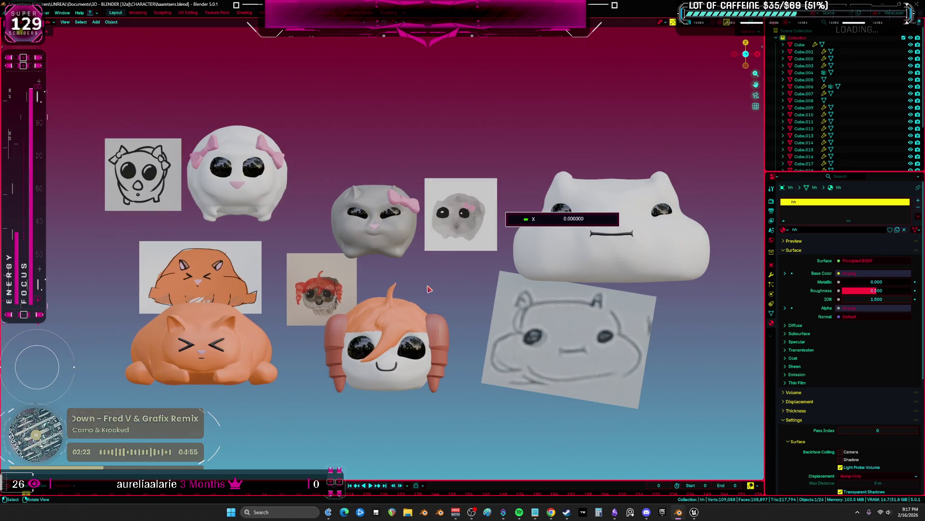
middle_click_drag(449, 253, 577, 214, "shift")
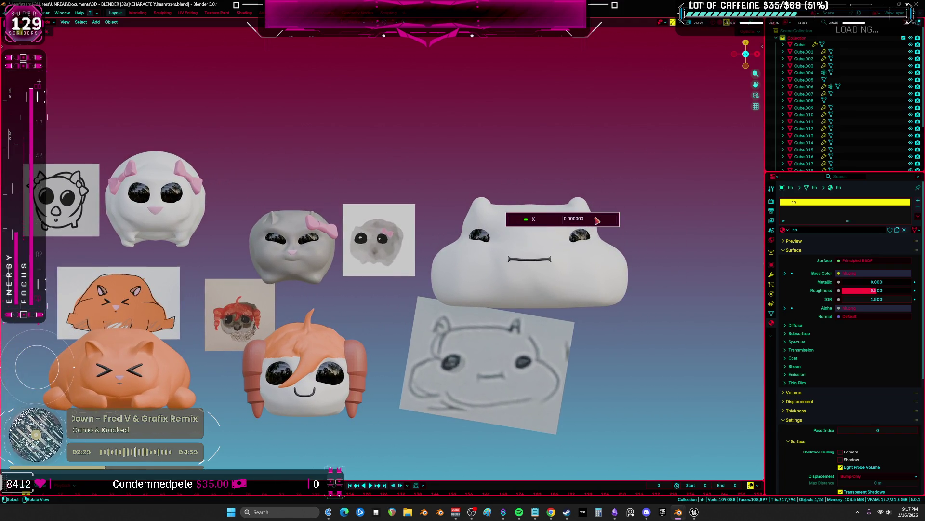
scroll(434, 290, "up", 1)
middle_click_drag(282, 144, 278, 178, "shift")
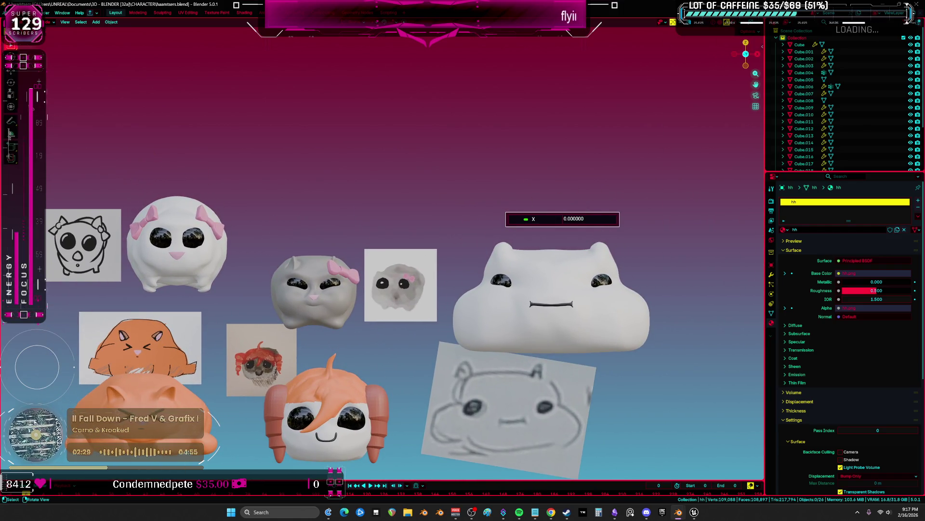
key("Tab")
left_click_drag(443, 109, 489, 163)
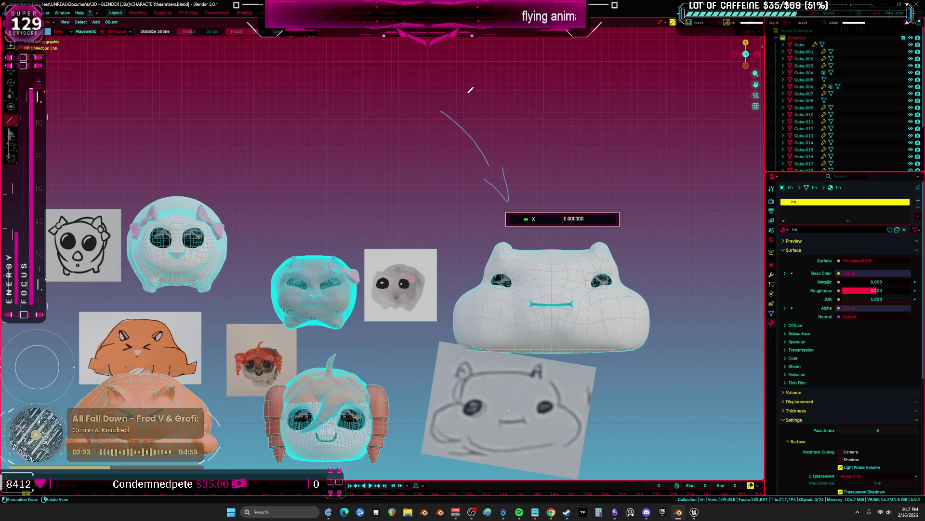
Handwrite 'unreal ?' and scribble annotation strokes across the heads, then bring Unreal Engine forward
mouse_move(471, 92)
left_mouse_down()
mouse_move(506, 101)
mouse_move(555, 93)
left_mouse_up()
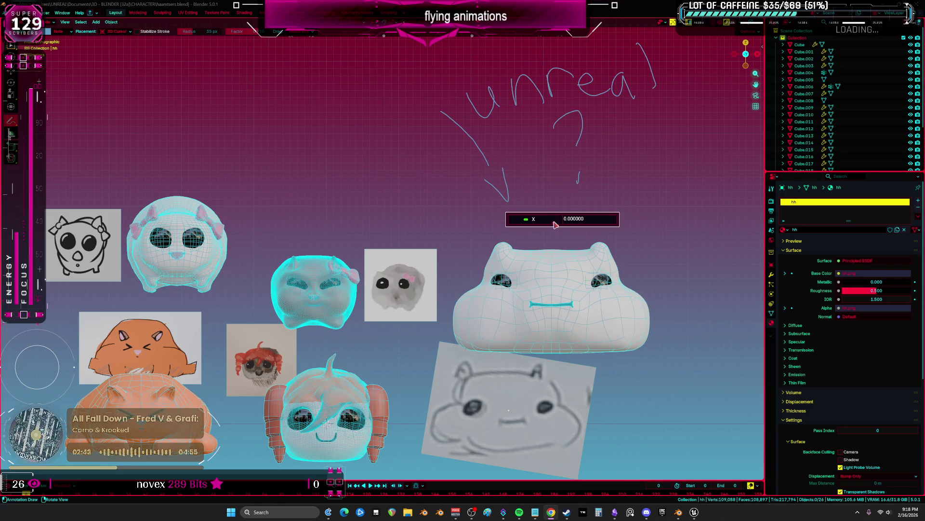
mouse_move(521, 227)
left_mouse_down()
mouse_move(563, 206)
mouse_move(521, 199)
mouse_move(577, 254)
left_mouse_up()
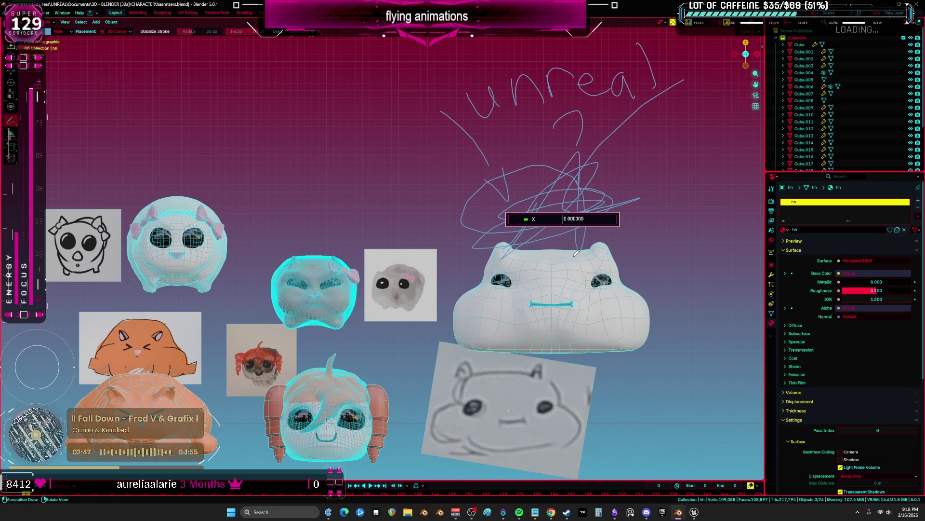
middle_click_drag(216, 181, 409, 215)
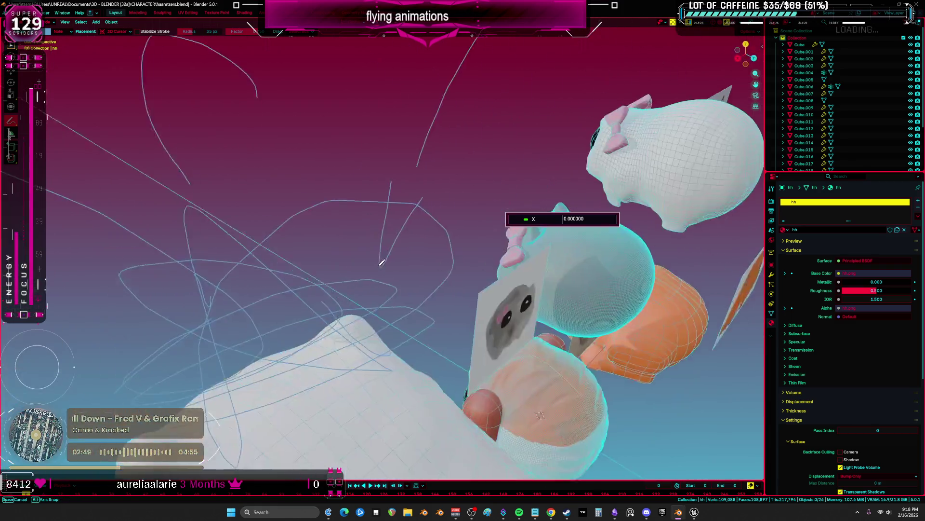
scroll(409, 215, "down", 5)
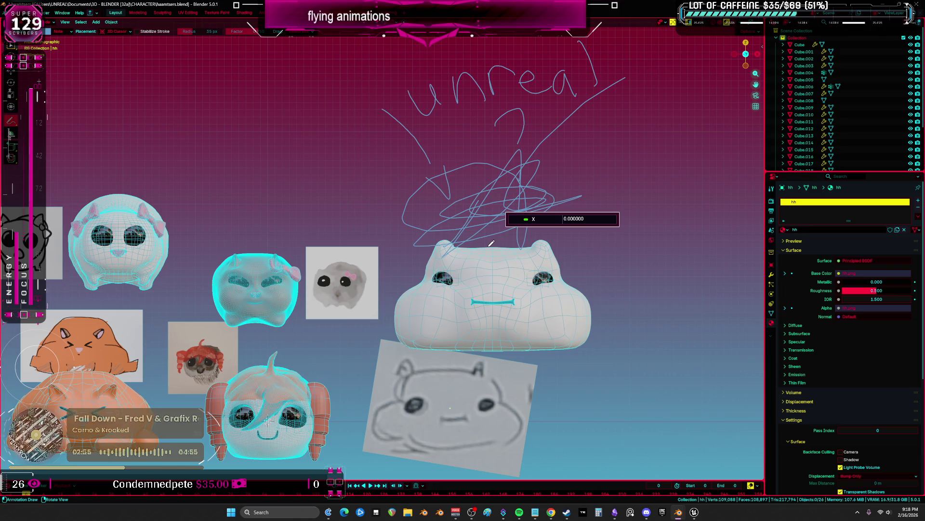
left_click_drag(566, 171, 620, 265)
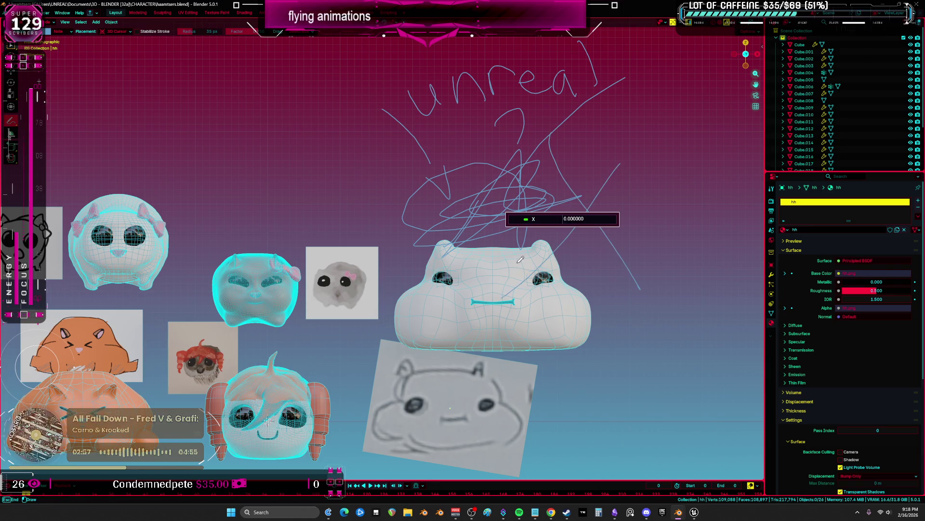
mouse_move(654, 159)
left_mouse_down()
mouse_move(217, 203)
mouse_move(643, 173)
left_mouse_up()
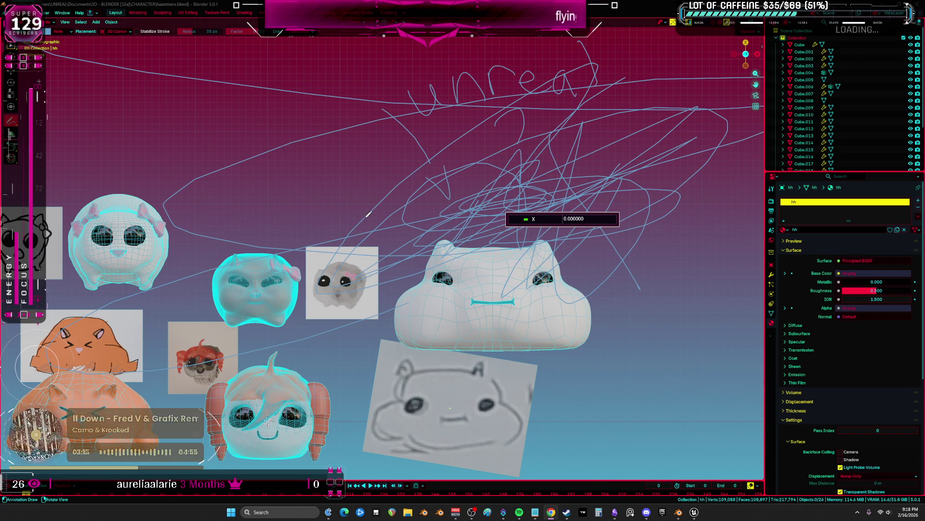
left_click(696, 512)
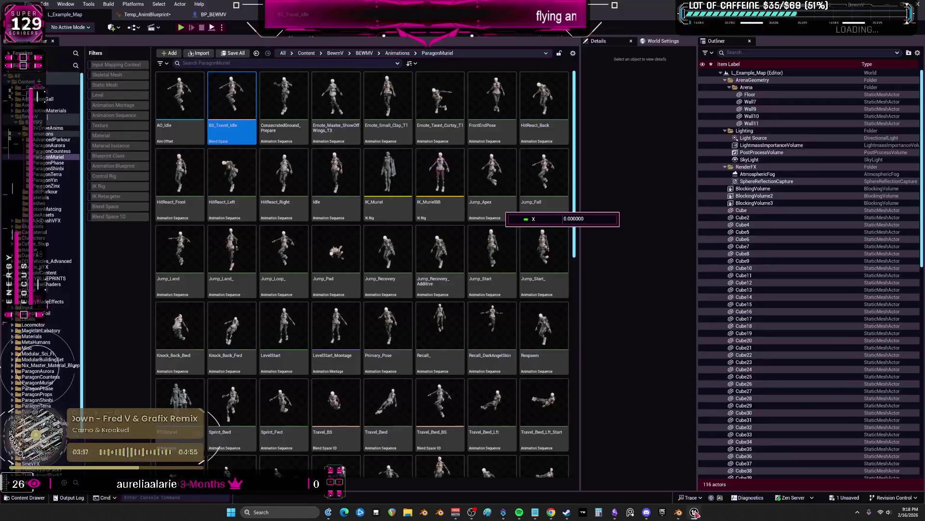
Float the Unreal editor, slide it left to uncover Blender, then maximise it again
left_click_drag(506, 14, 478, 179)
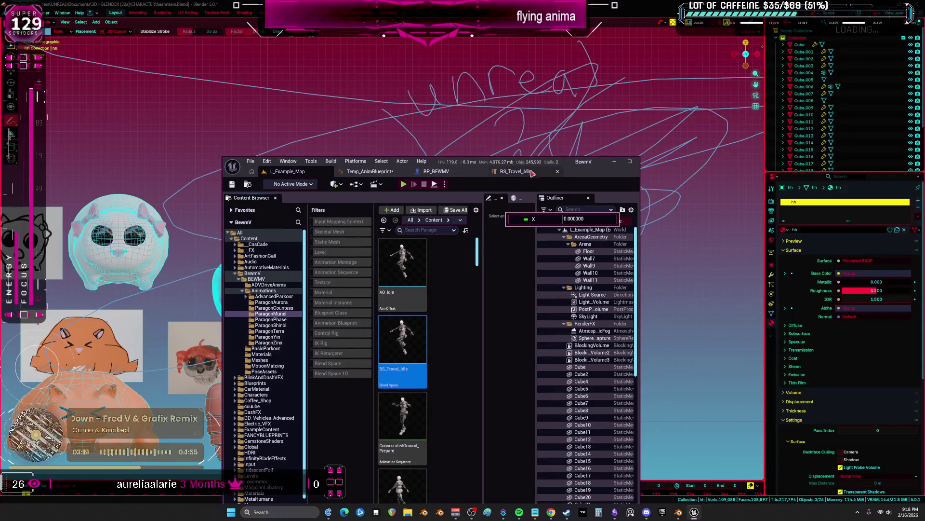
left_click_drag(553, 164, 274, 176)
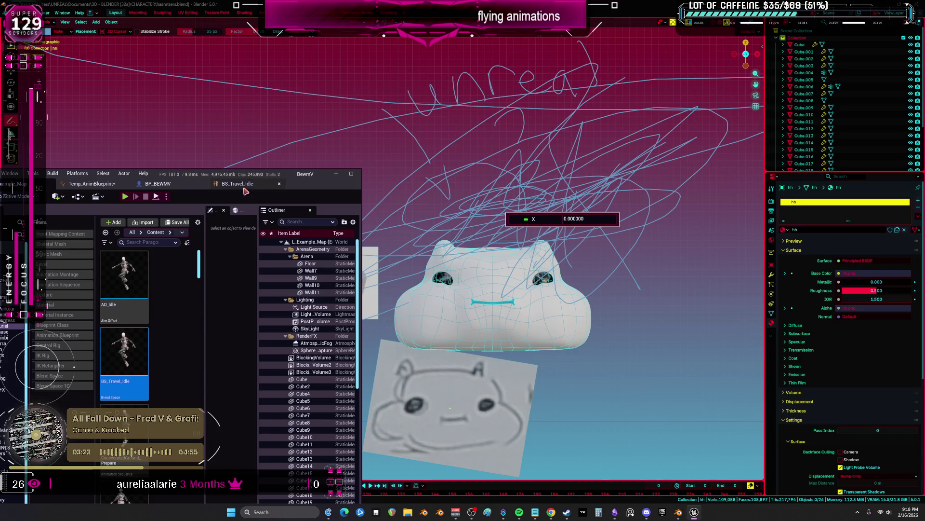
double_click(246, 177)
Close the Temp_AnimBlueprint and BS_Travel_Idle tabs, then minimise Unreal to reveal the Blender scene
left_click(153, 14)
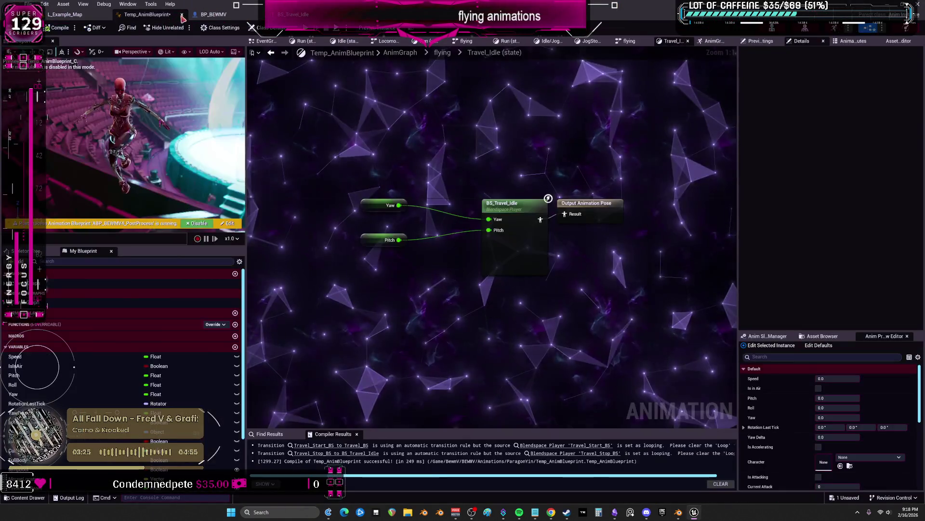
left_click(183, 15)
left_click(183, 15)
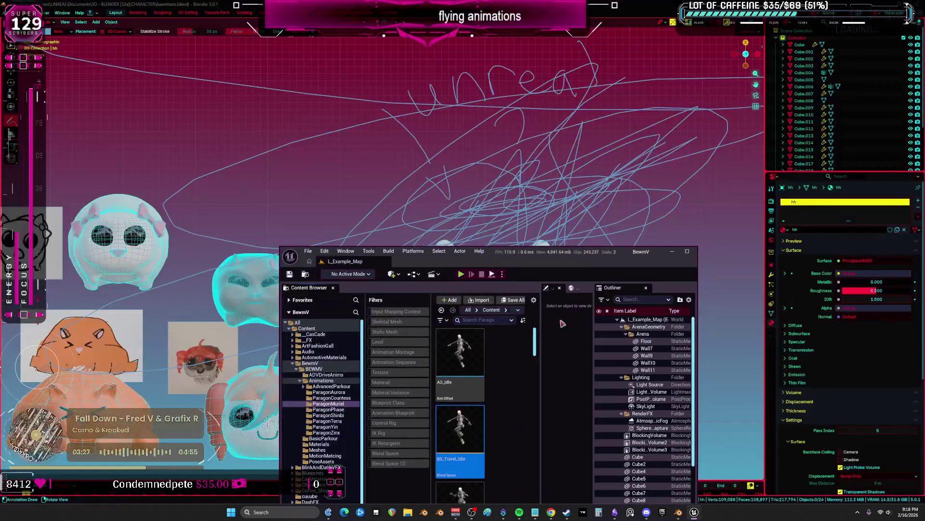
double_click(598, 251)
key("alt+Tab")
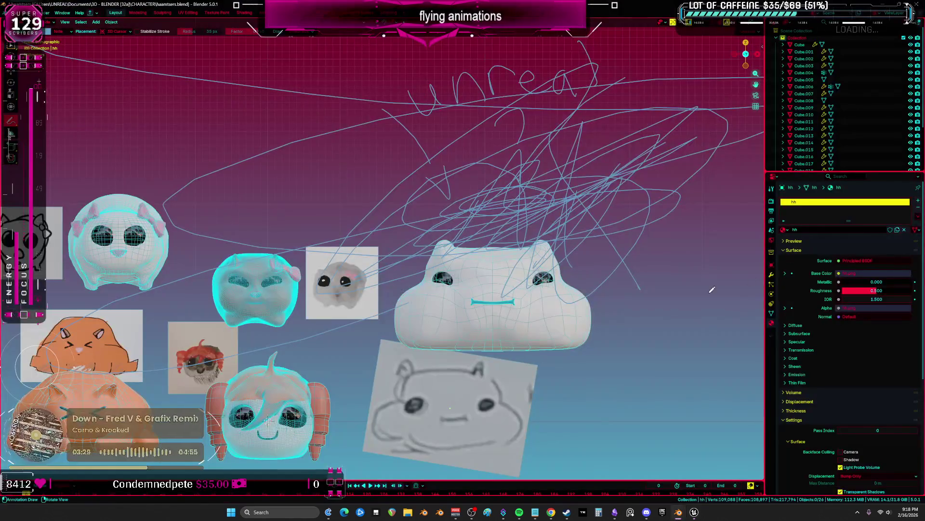
Delete the Note annotation layer from the sidebar so the blue scribbles vanish from the hamster scene
key("n")
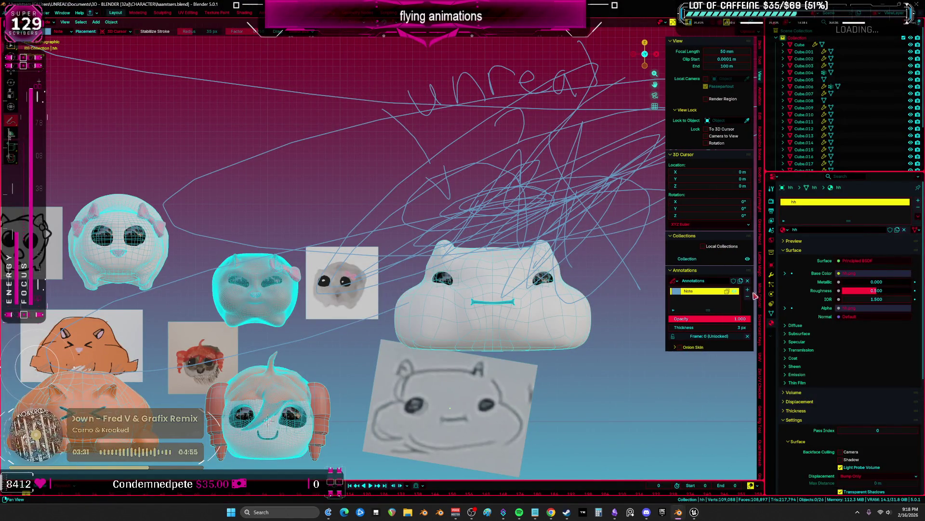
left_click(748, 291)
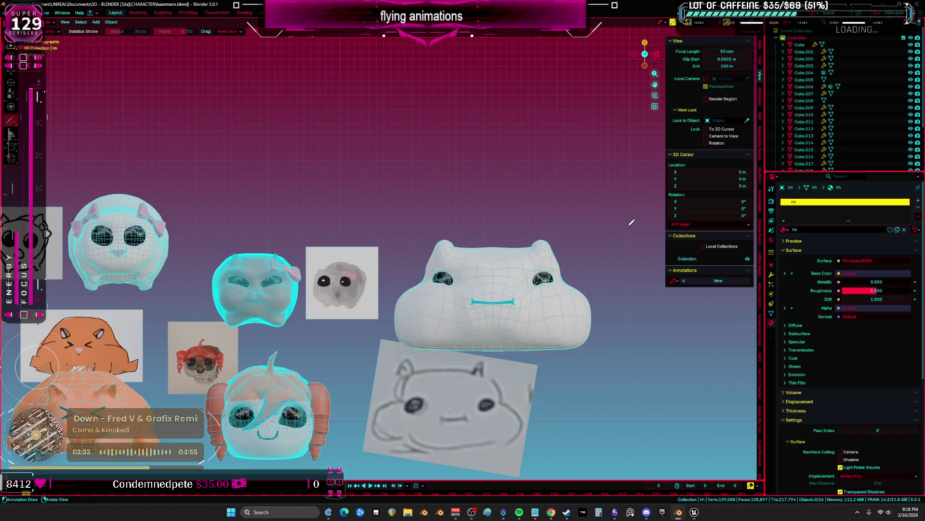
key("n")
scroll(431, 303, "down", 2)
key("Tab")
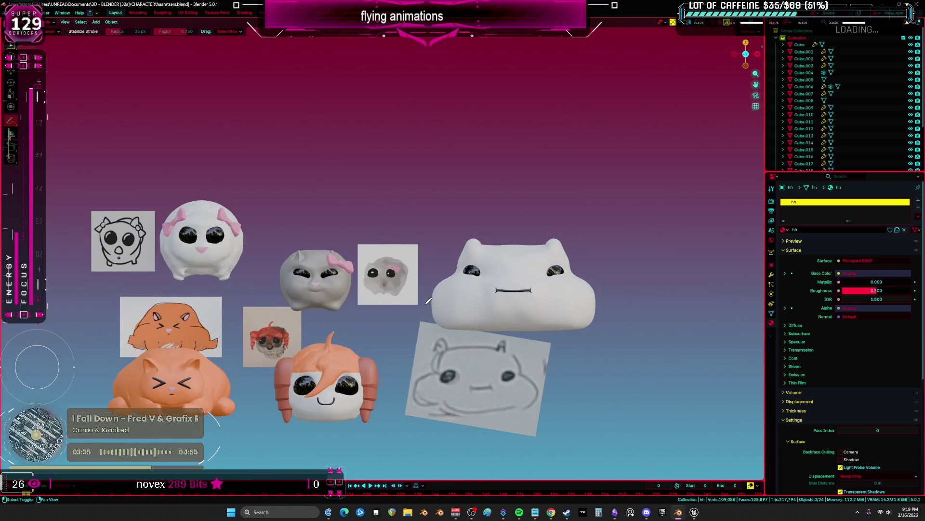
scroll(427, 300, "up", 2)
key("shift+z")
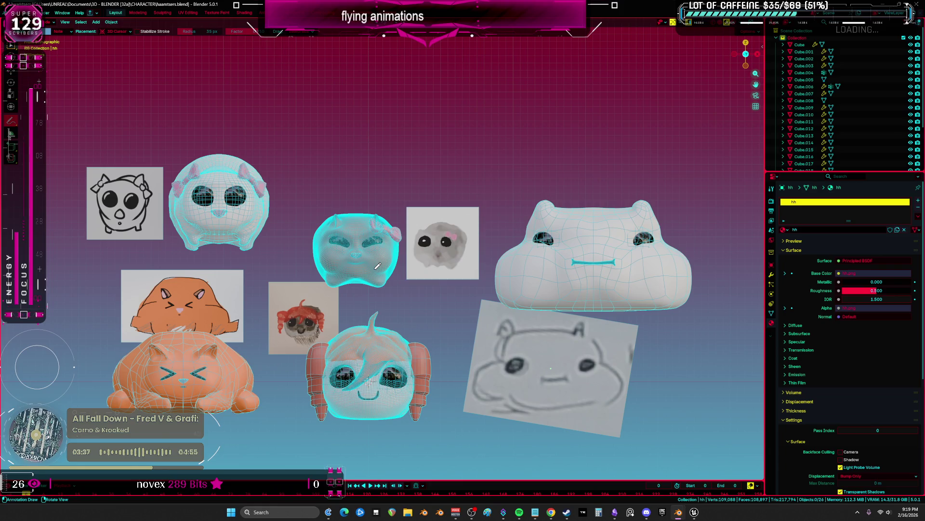
Sculpt a final stroke on the grey cat head's face, return to Object Mode and orbit to review it
left_click(378, 266)
scroll(377, 267, "up", 2)
scroll(378, 267, "up", 2)
scroll(378, 267, "up", 2)
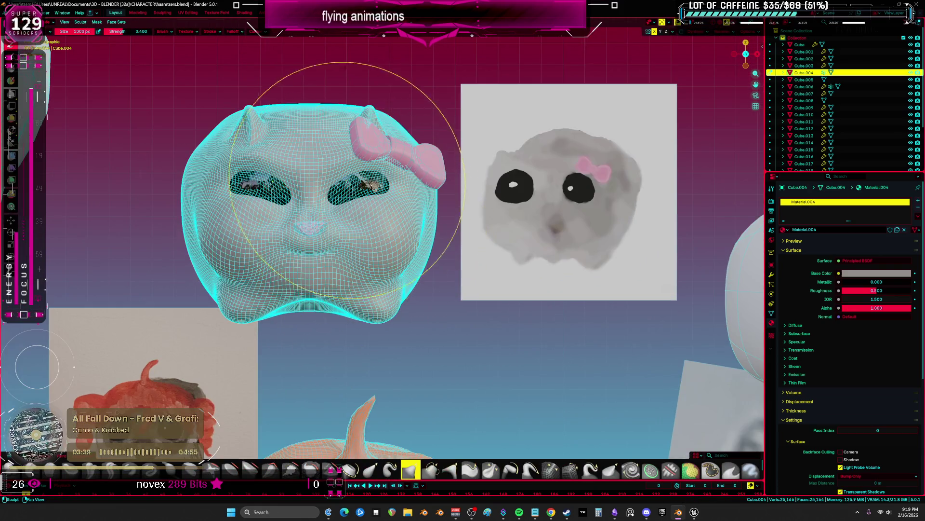
key("ctrl+Tab")
scroll(491, 273, "up", 3)
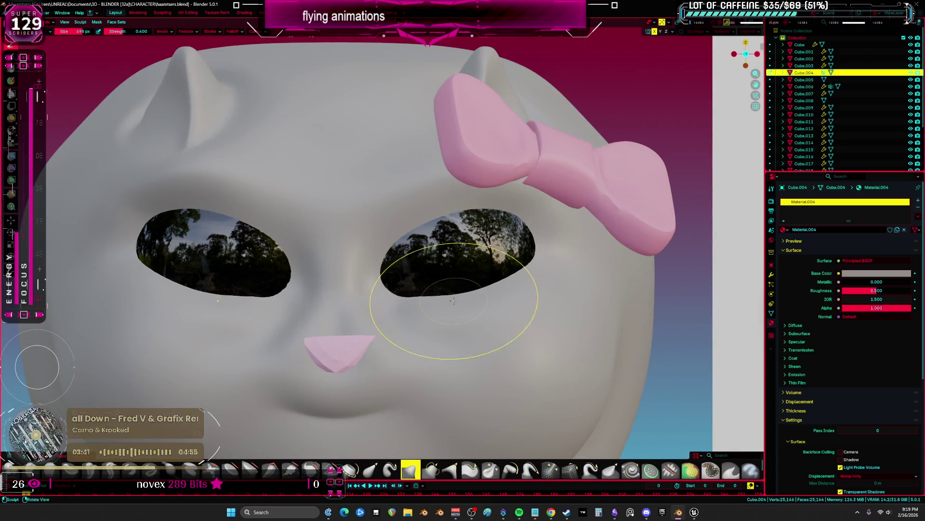
left_click_drag(405, 167, 238, 189)
scroll(507, 274, "down", 5)
key("ctrl+Tab")
left_click(463, 280)
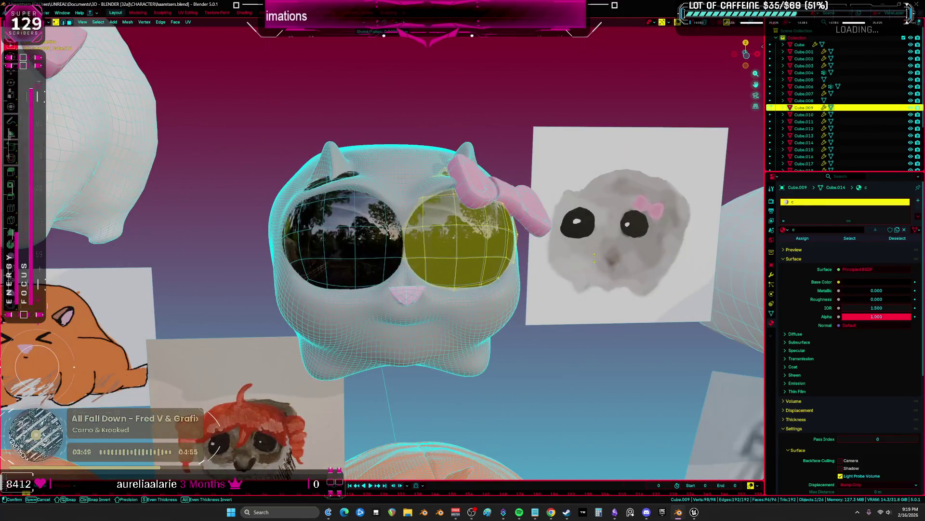
middle_click_drag(578, 262, 561, 268)
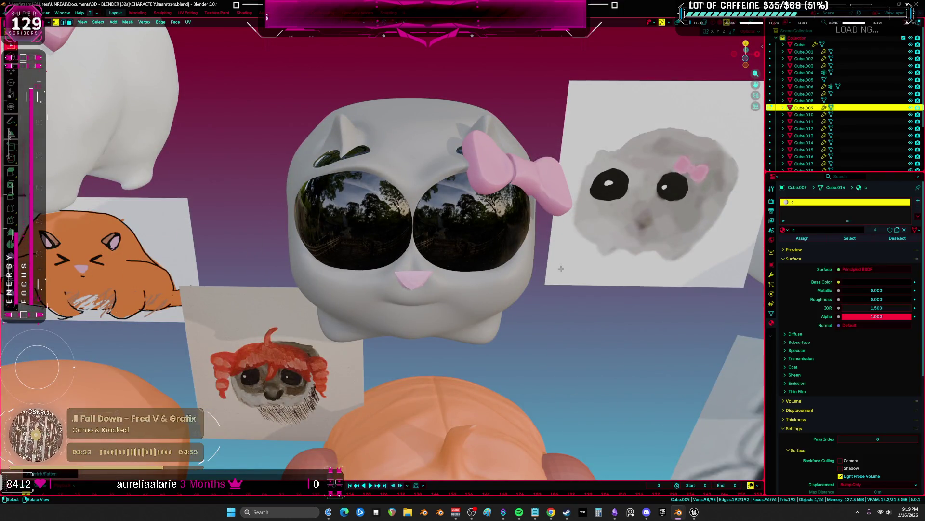
Quit Blender with Ctrl+Q and answer the save-changes prompt
key("ctrl+q")
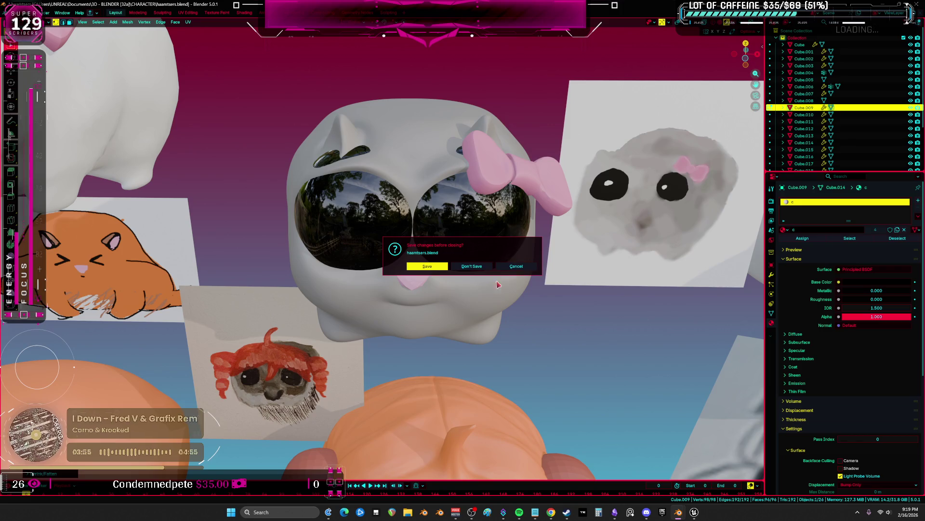
left_click(477, 267)
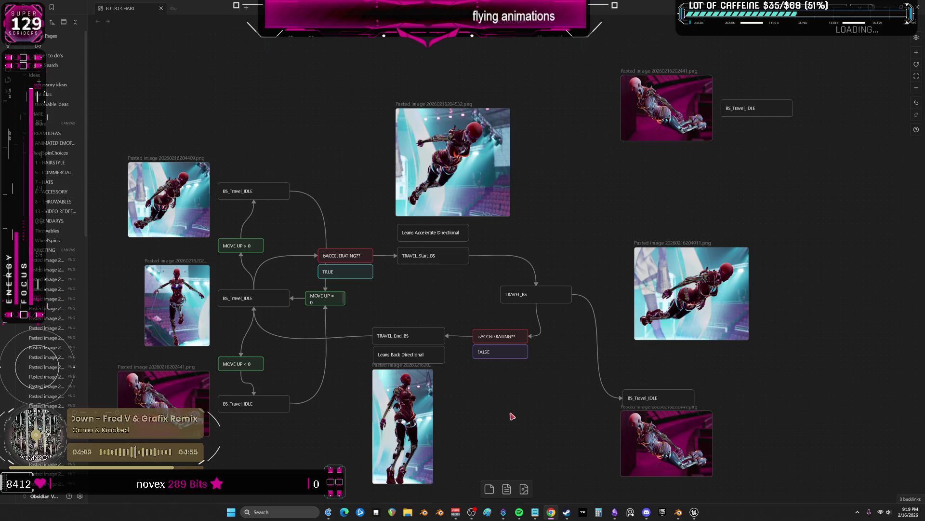
mouse_move(667, 277)
middle_mouse_down()
mouse_move(607, 239)
mouse_move(633, 265)
middle_mouse_up()
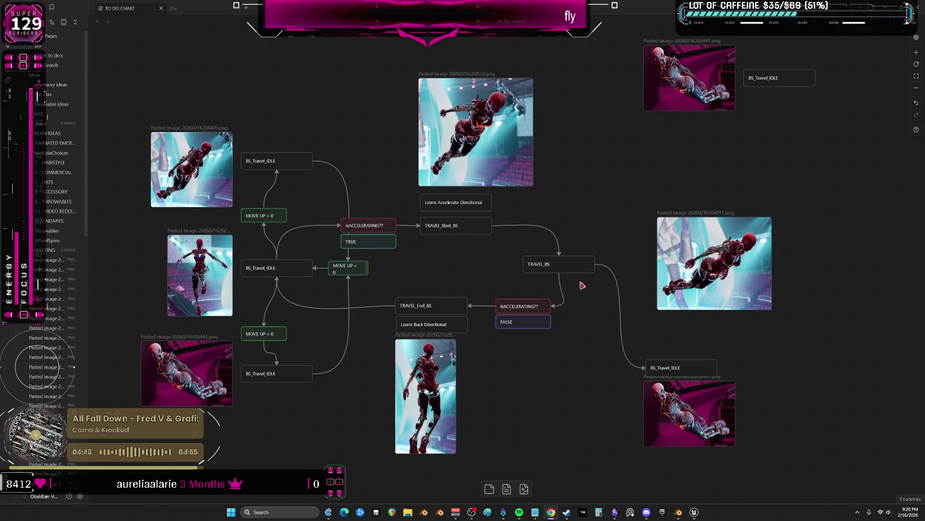
left_click(695, 512)
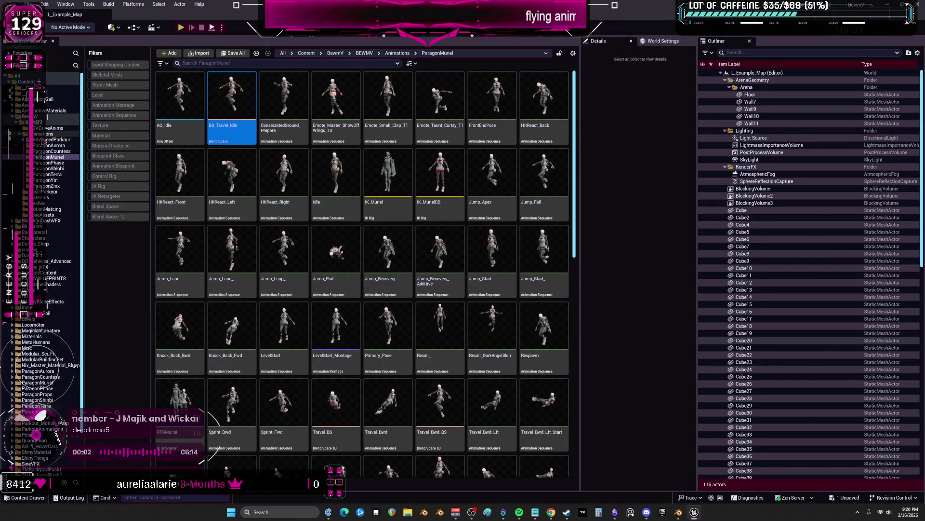
Open BP_BEWMV from the BEWMV folder, view its Mesh component settings, then return to the assets
left_click(365, 53)
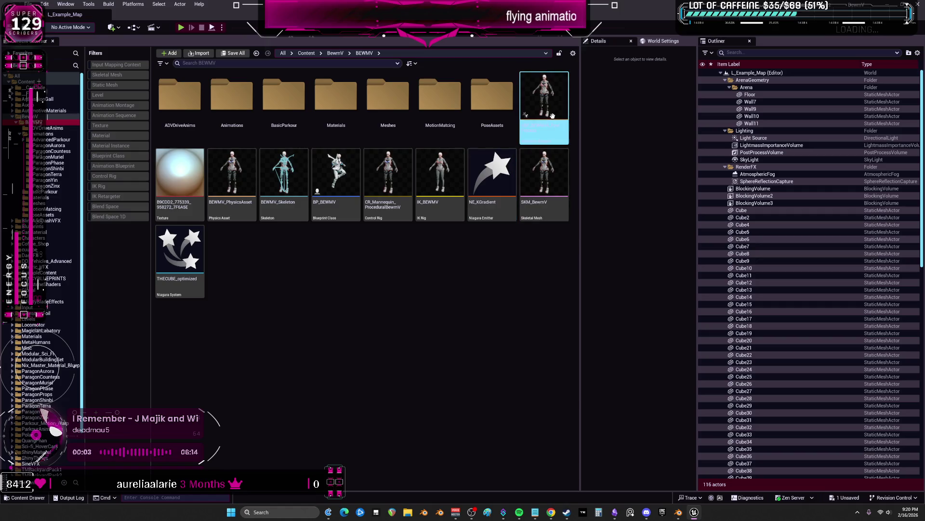
double_click(336, 174)
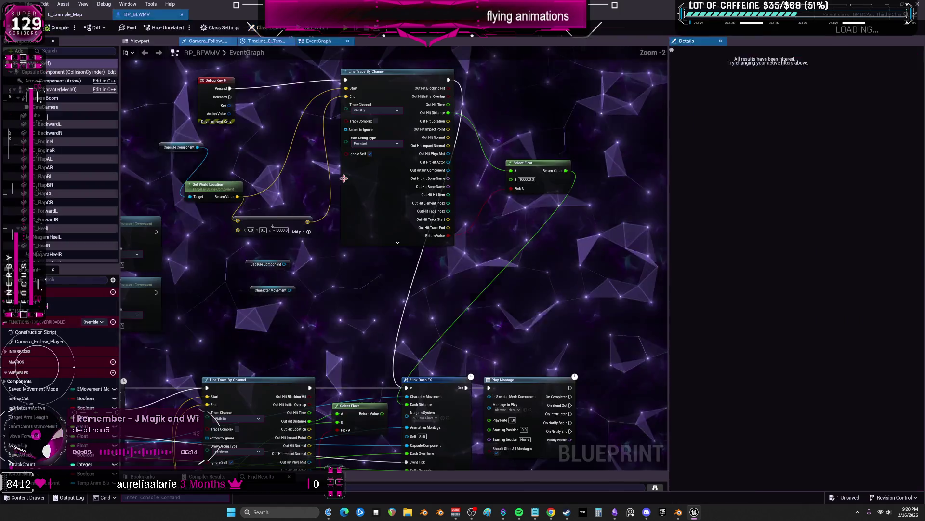
left_click(55, 89)
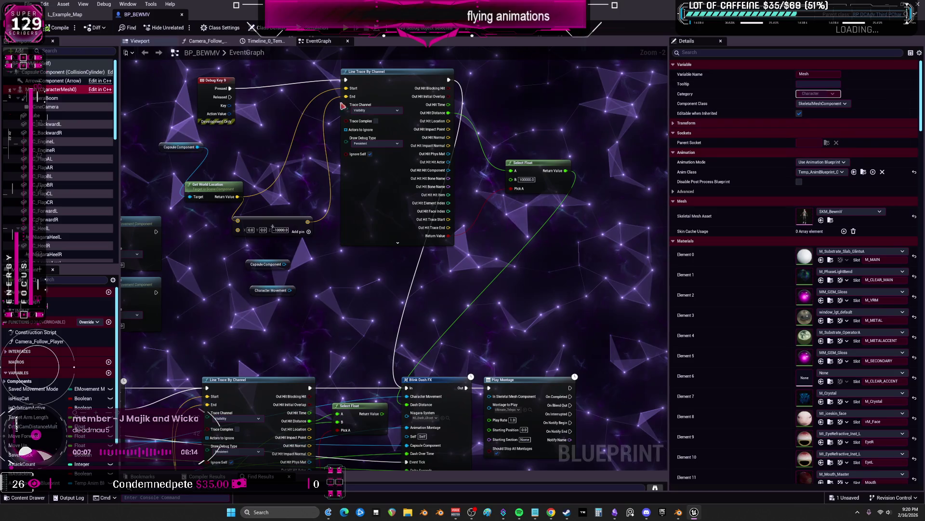
left_click(65, 15)
Open Temp_AnimBlueprint, go up to its flying state machine and widen the graph area
left_click(440, 264)
double_click(422, 262)
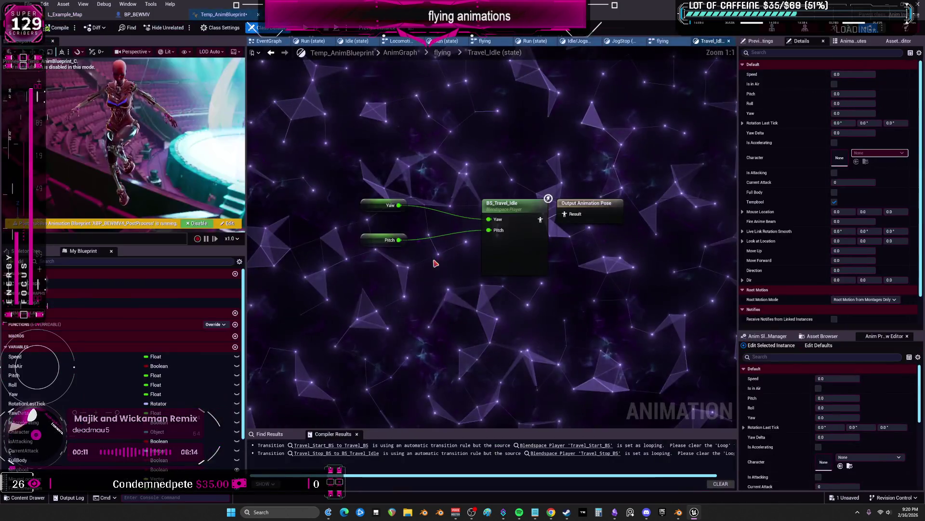
left_click(443, 53)
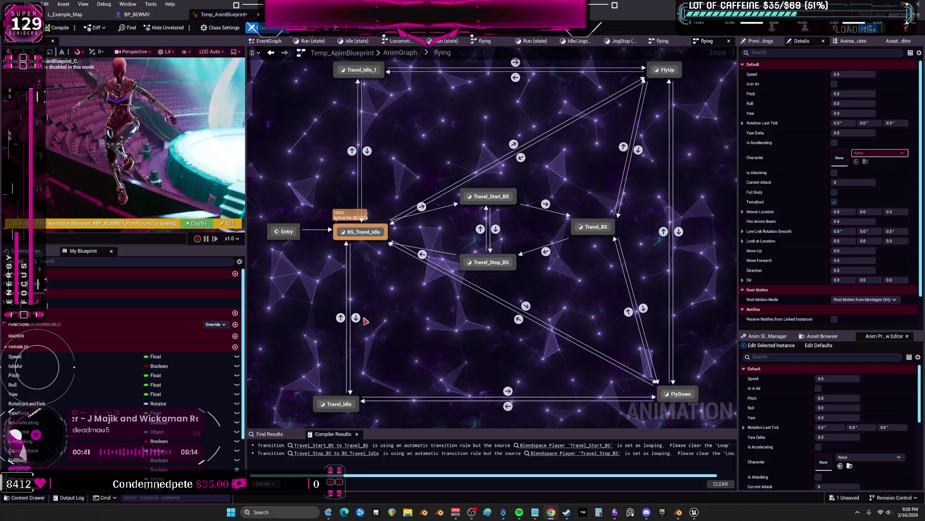
left_click_drag(738, 189, 763, 189)
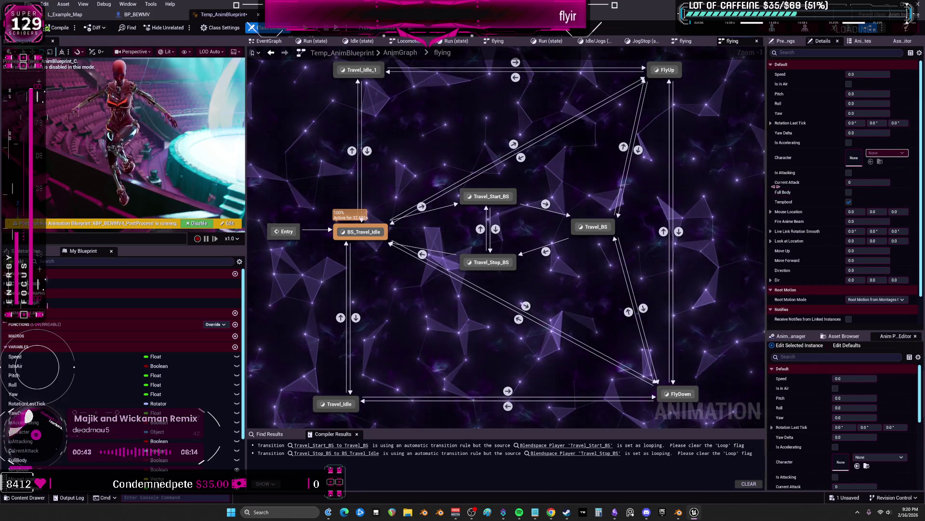
Reposition the right-hand images and BS_Travel_IDLE labels on the Obsidian flowchart
key("alt+Tab")
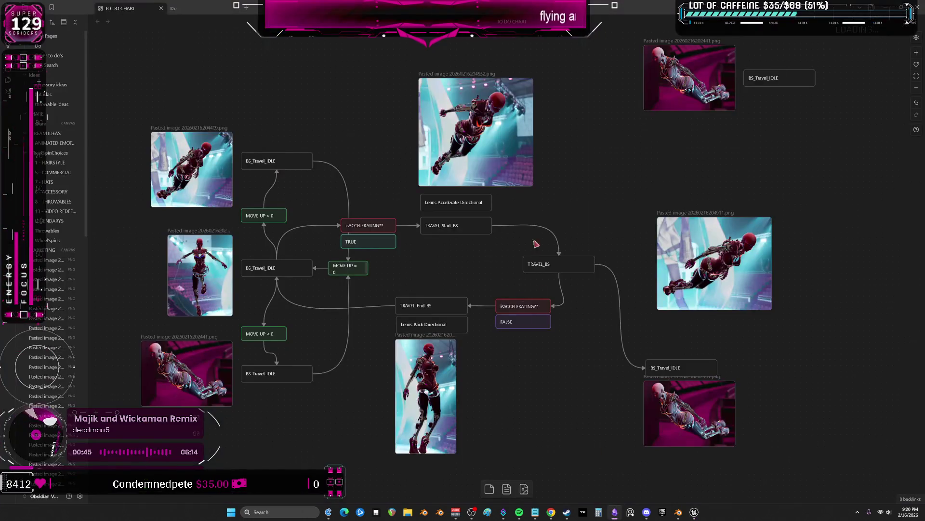
left_click_drag(679, 75, 693, 107)
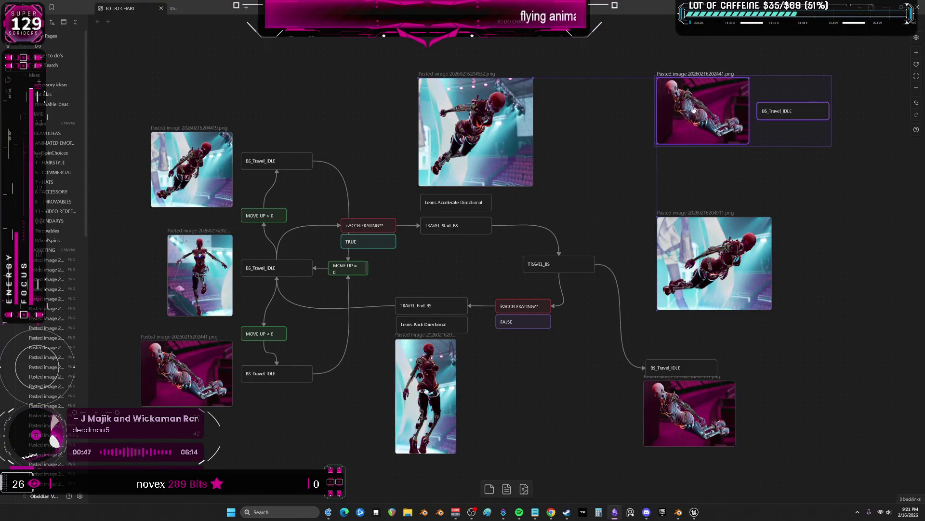
left_click_drag(723, 405, 802, 452)
left_click_drag(690, 413, 701, 409)
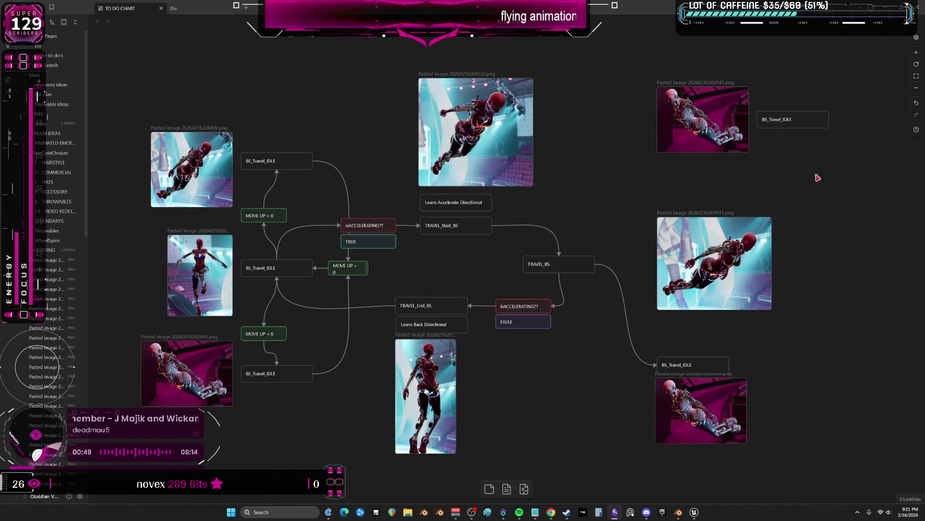
left_click_drag(793, 119, 694, 160)
Connect TRAVEL_BS to a right-hand BS_Travel_IDLE card, then switch back to Unreal Engine
left_click(560, 264)
left_click_drag(595, 268, 644, 184)
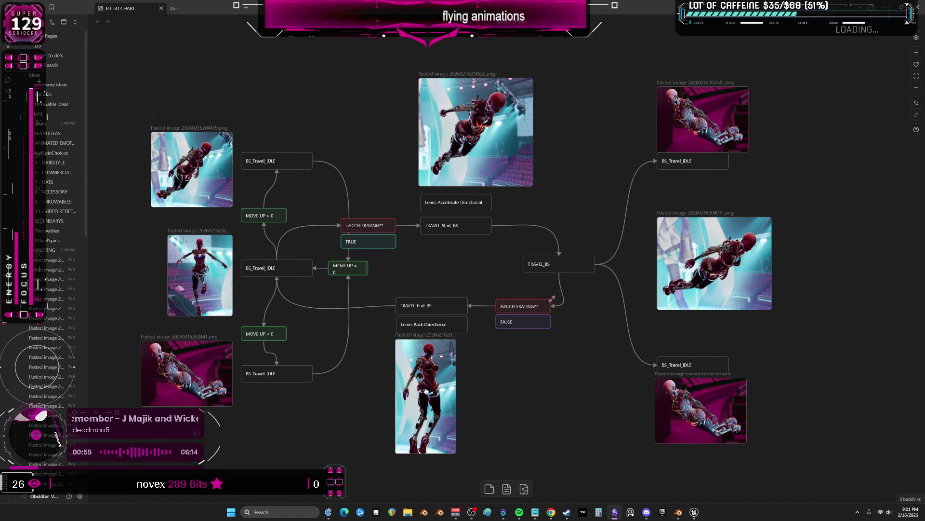
left_click(557, 264)
mouse_move(694, 512)
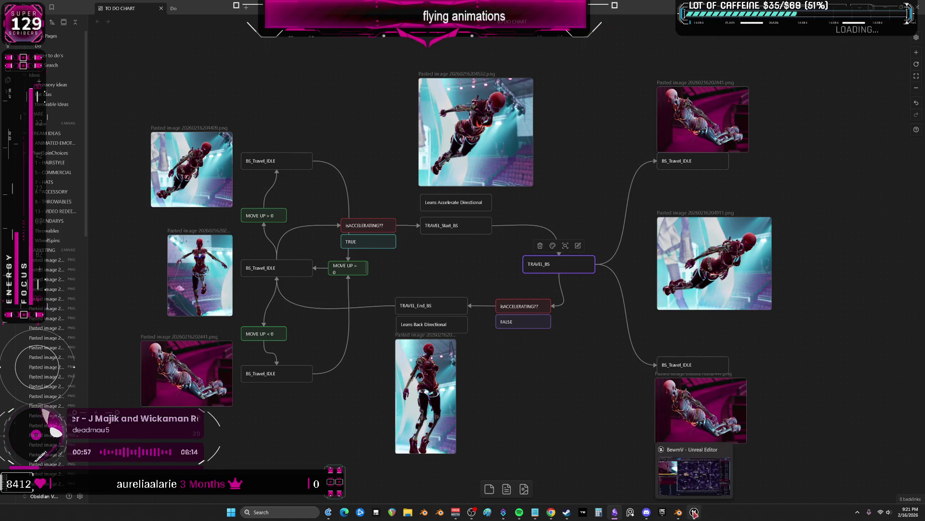
left_click(694, 511)
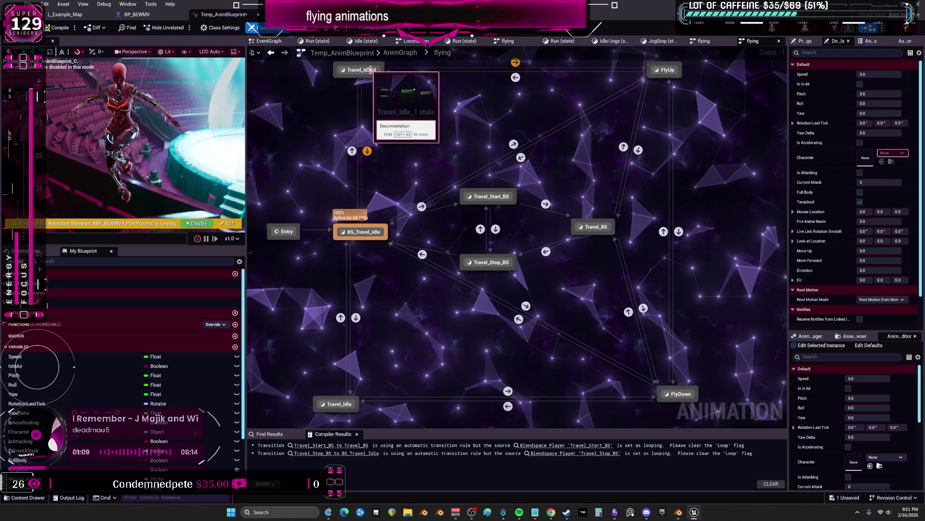
Pan down the flying state machine to review its transitions, then switch to Obsidian
right_click_drag(371, 70, 363, 113)
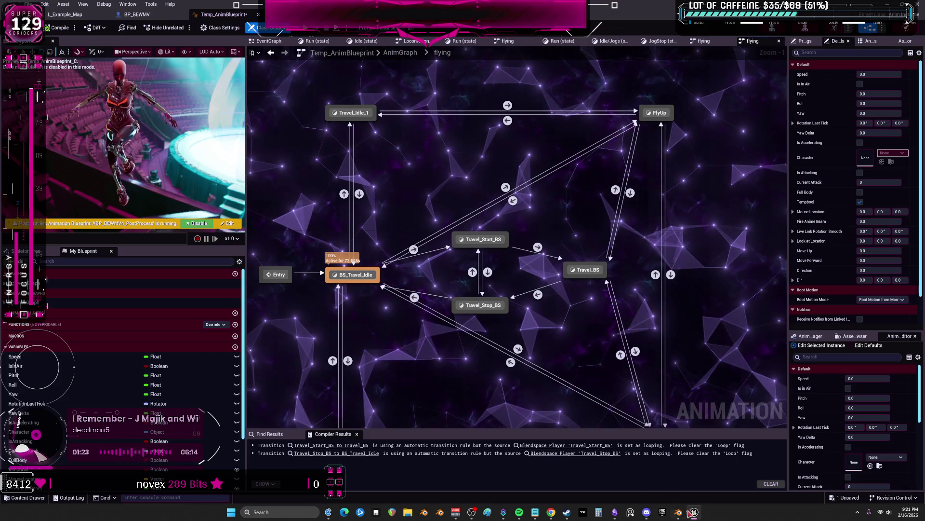
left_click(630, 511)
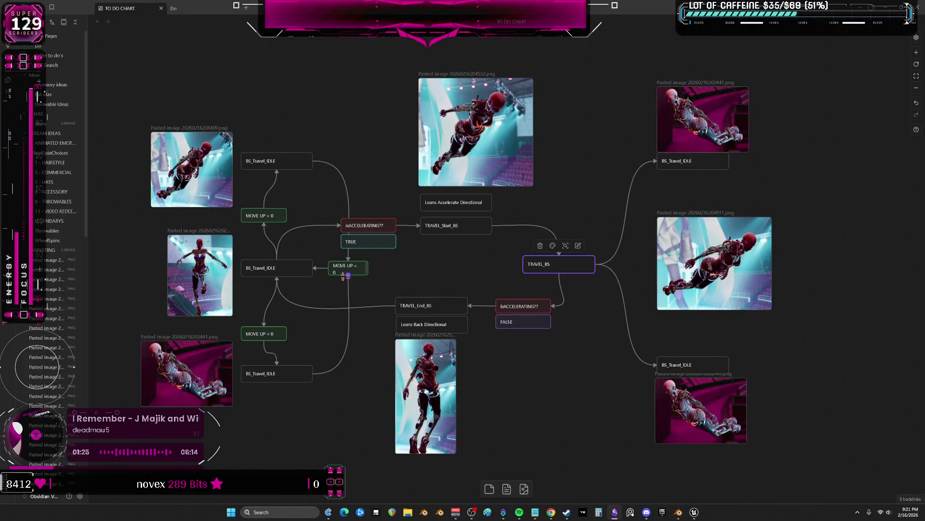
Duplicate the MOVE UP > 0 and MOVE UP < 0 cards and place the copies right of TRAVEL_BS
left_click_drag(300, 238, 275, 217)
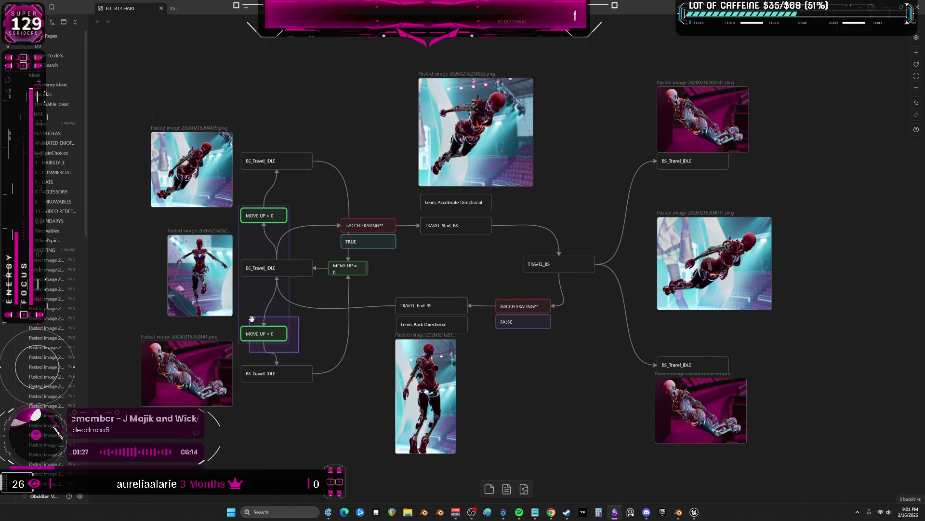
left_click_drag(626, 300, 485, 287)
key("ctrl+v")
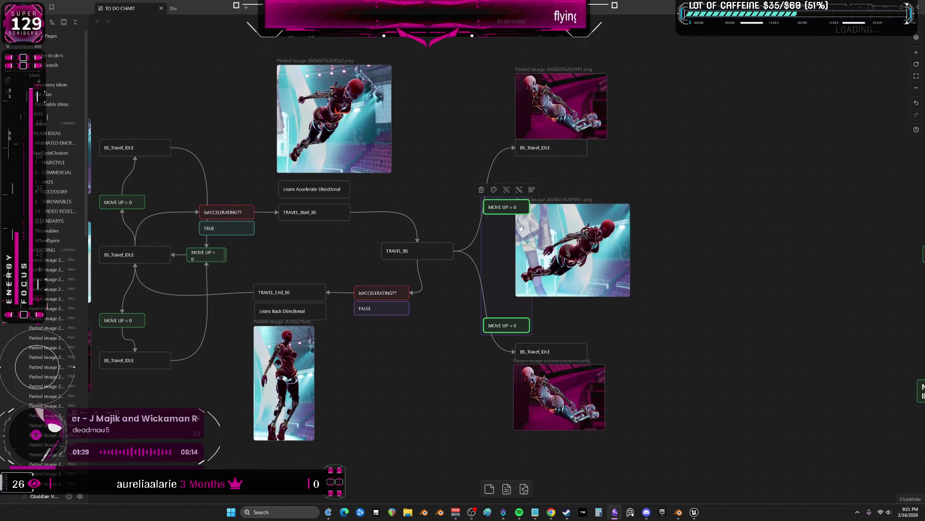
left_click_drag(505, 209, 490, 188)
left_click(460, 237)
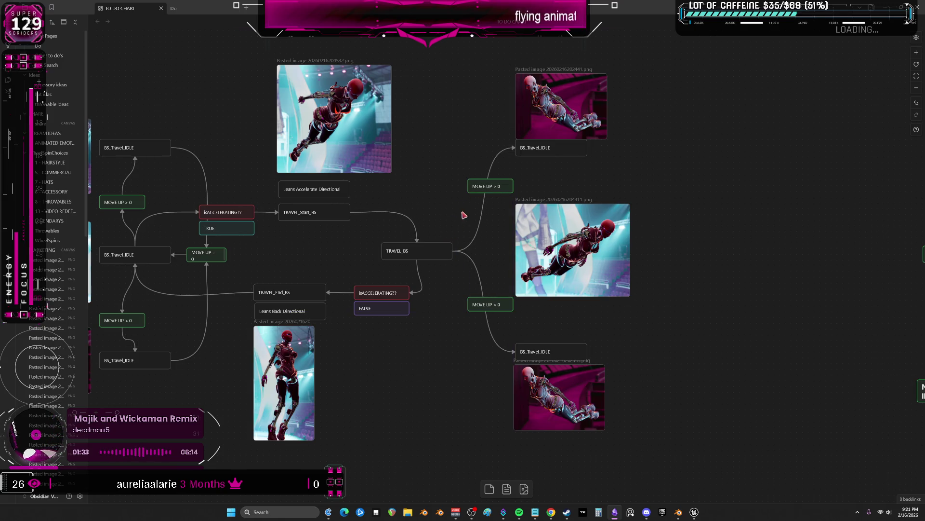
scroll(463, 215, "down", 2)
scroll(464, 215, "up", 3)
scroll(515, 300, "up", 5)
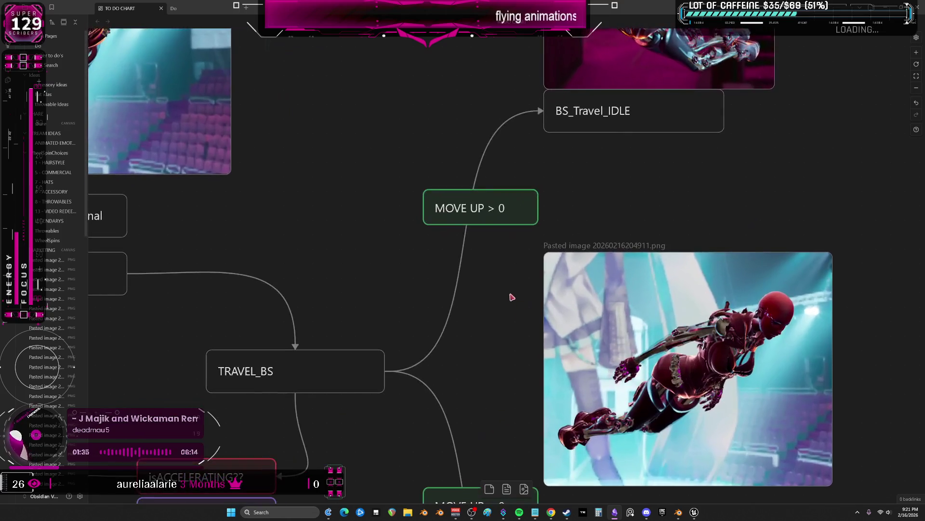
scroll(516, 300, "down", 4)
scroll(471, 302, "up", 4)
Route TRAVEL_BS's arrow through a MOVE UP condition, then switch to Unreal Engine
mouse_move(543, 427)
left_mouse_down()
mouse_move(481, 293)
mouse_move(480, 346)
left_mouse_up()
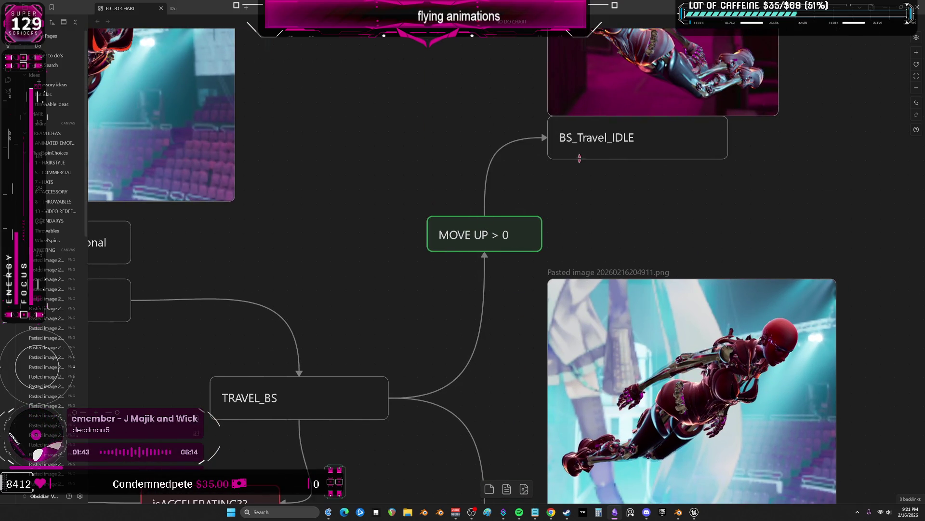
scroll(605, 262, "down", 3)
scroll(605, 262, "down", 4)
scroll(605, 262, "up", 1)
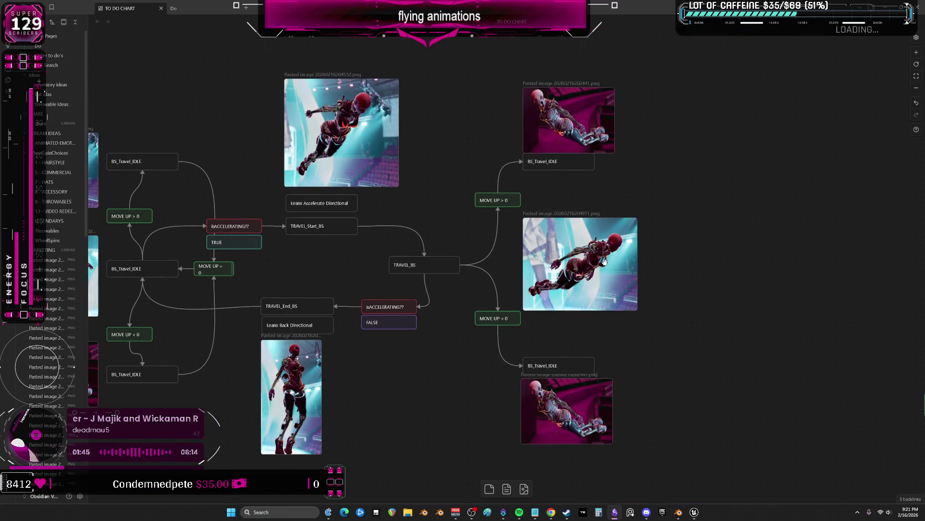
left_click(694, 512)
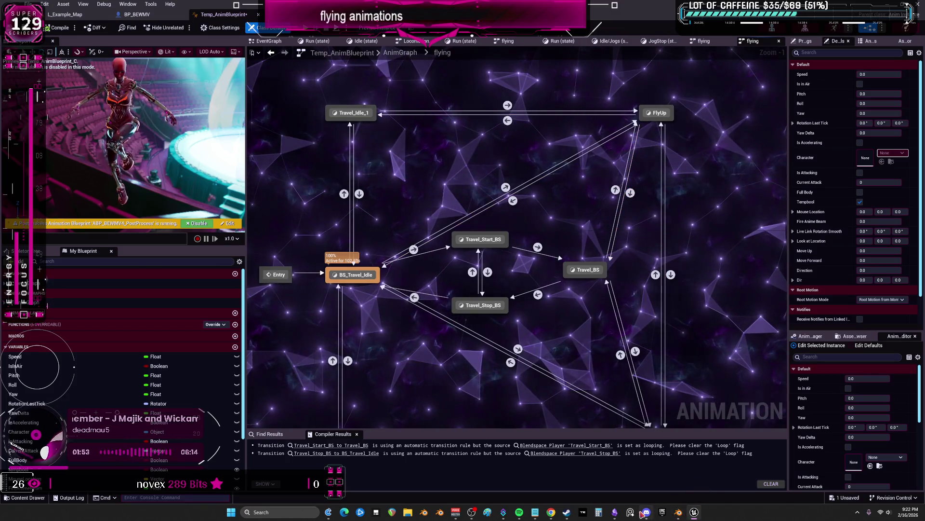
Bring the Obsidian flowchart back in front from the taskbar
left_click(617, 512)
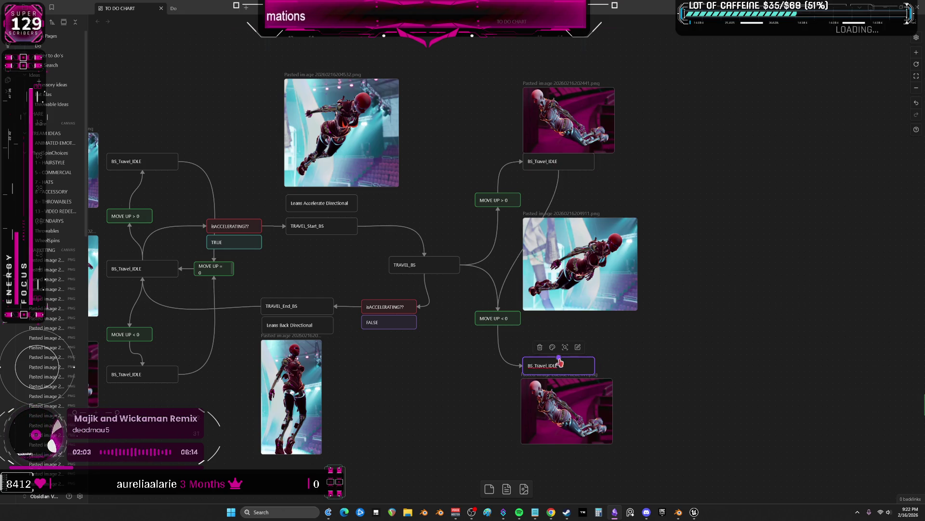
Shift the right-side branch nodes further right around the centred flying image, then switch to Unreal Engine
left_click_drag(609, 279, 683, 276)
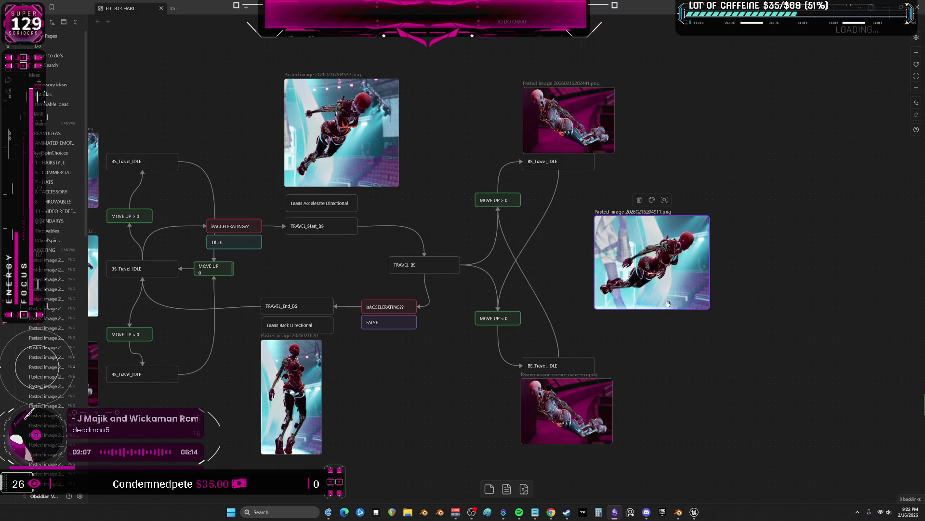
middle_click_drag(667, 304, 627, 263)
left_click_drag(575, 419, 461, 293)
left_click_drag(526, 196, 434, 54)
mouse_move(507, 217)
left_mouse_down()
mouse_move(643, 217)
mouse_move(478, 190)
mouse_move(489, 241)
mouse_move(467, 230)
left_mouse_up()
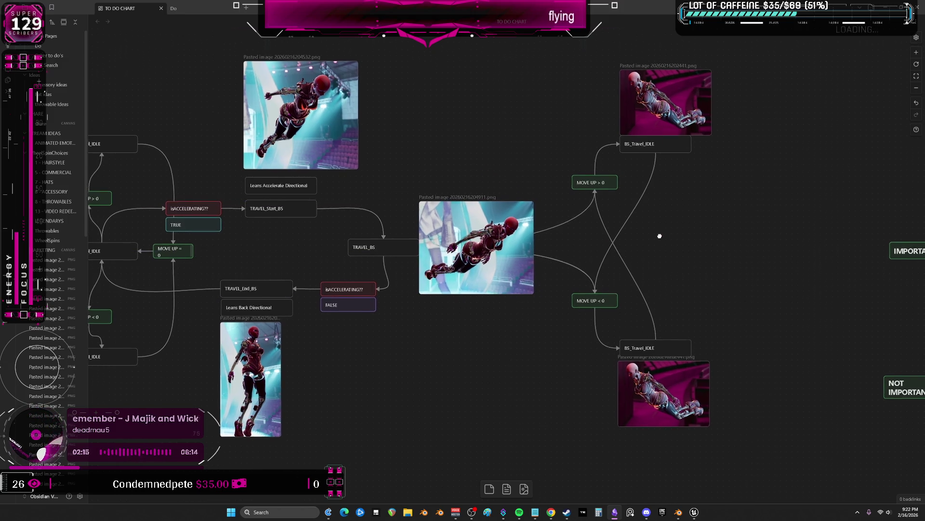
middle_click_drag(662, 226, 660, 244)
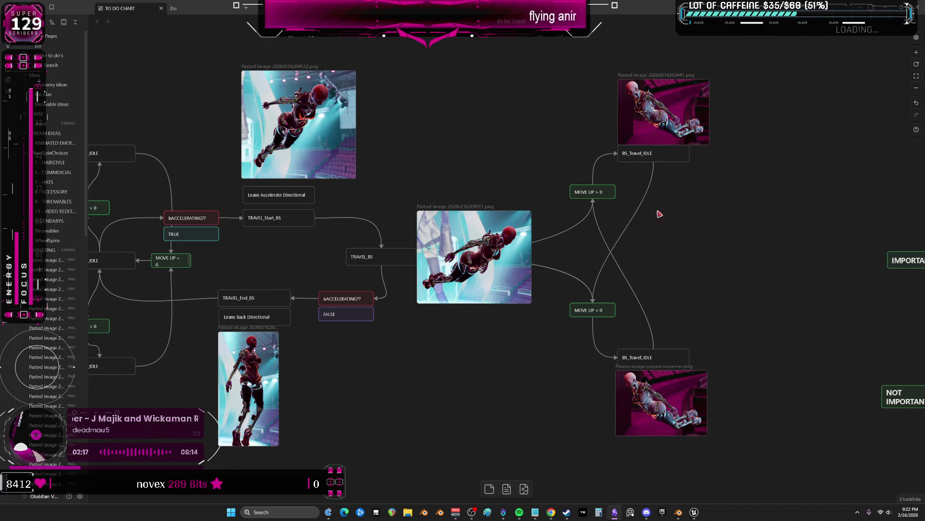
left_click_drag(663, 123, 663, 115)
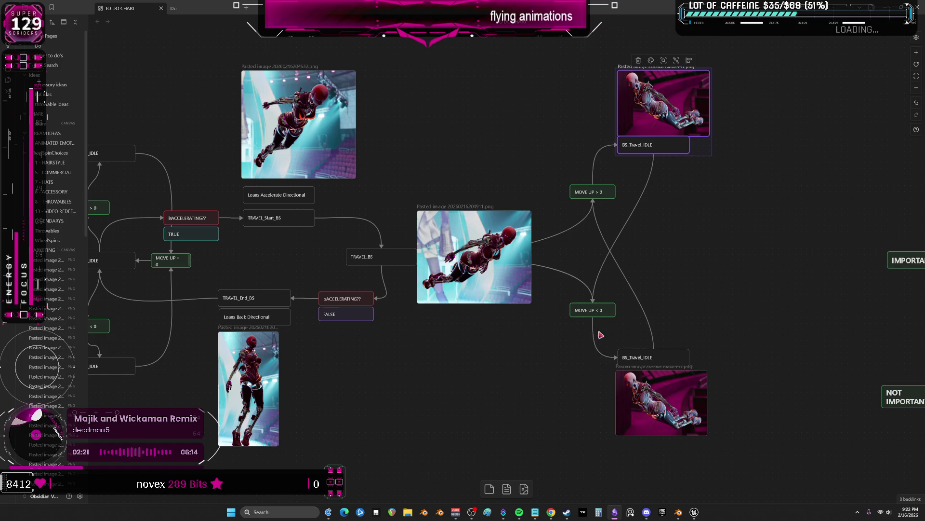
left_click(679, 512)
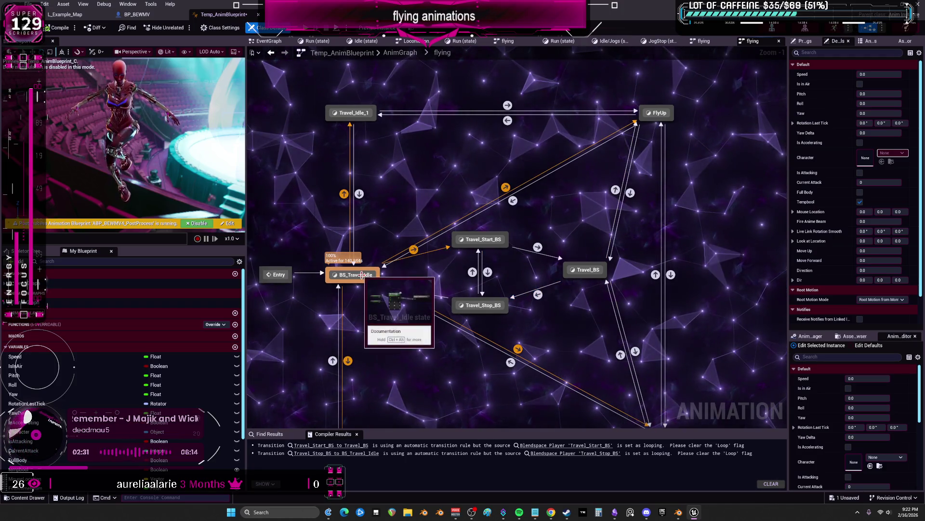
Inspect the FlyUp to Travel_BS and FlyUp to BS_Travel_Idle transition rules in turn
left_click(514, 202)
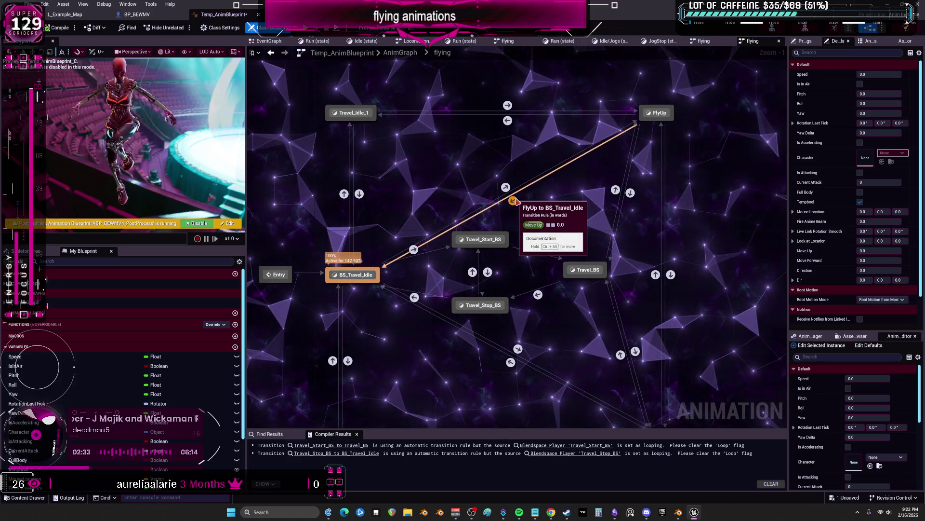
left_click(631, 194)
left_click(546, 210)
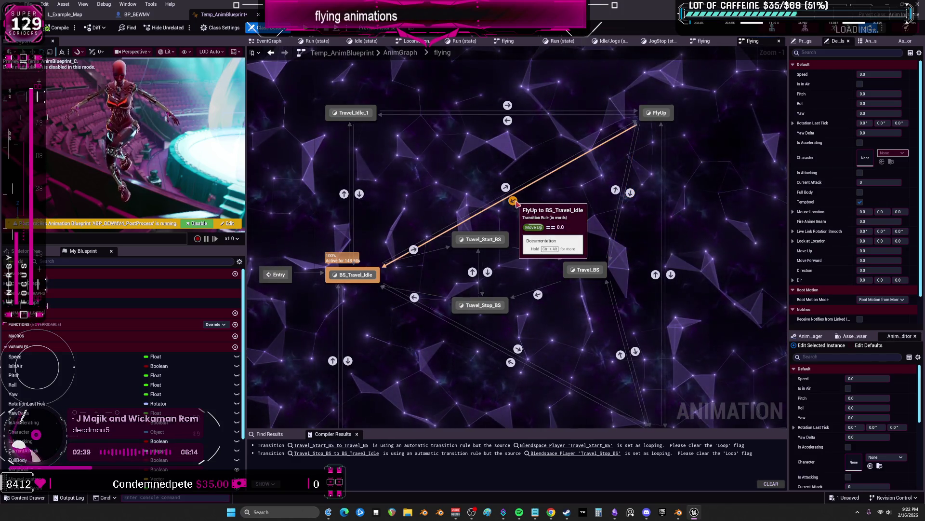
double_click(631, 193)
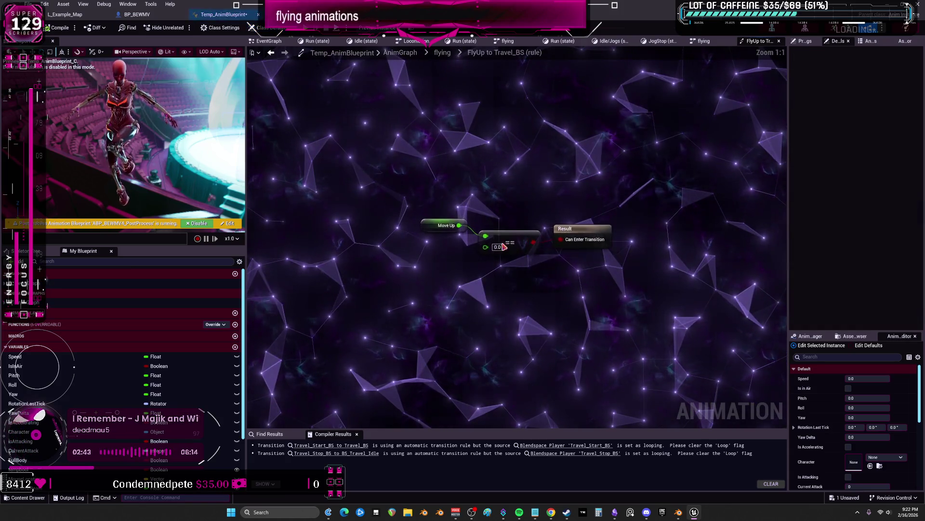
left_click(273, 56)
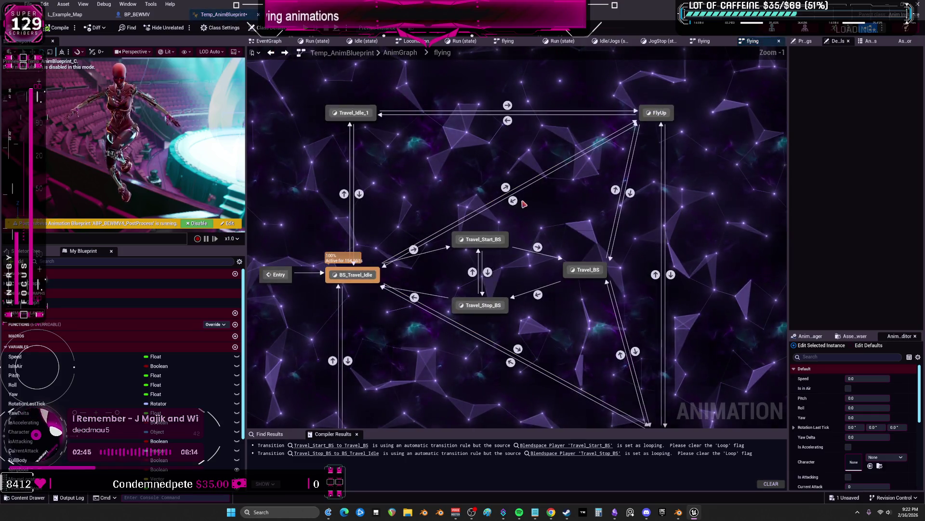
double_click(500, 200)
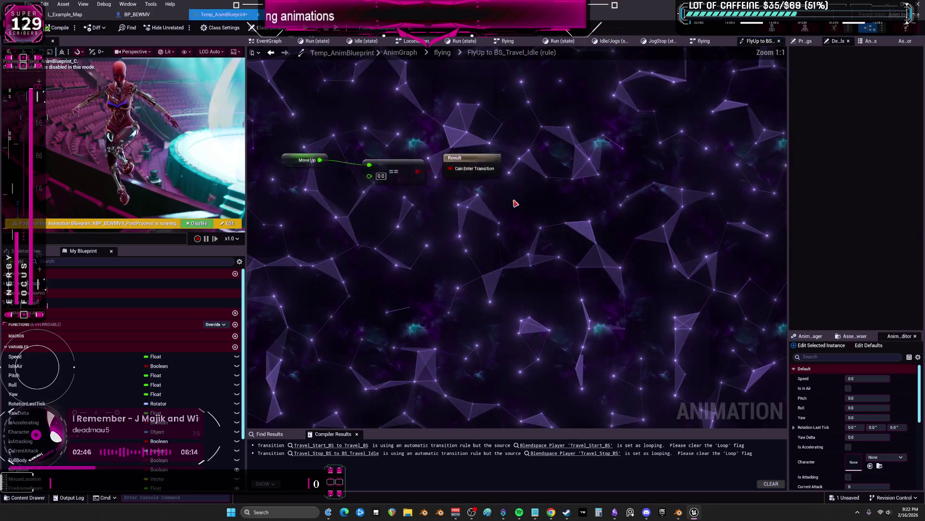
left_click(272, 53)
mouse_move(616, 190)
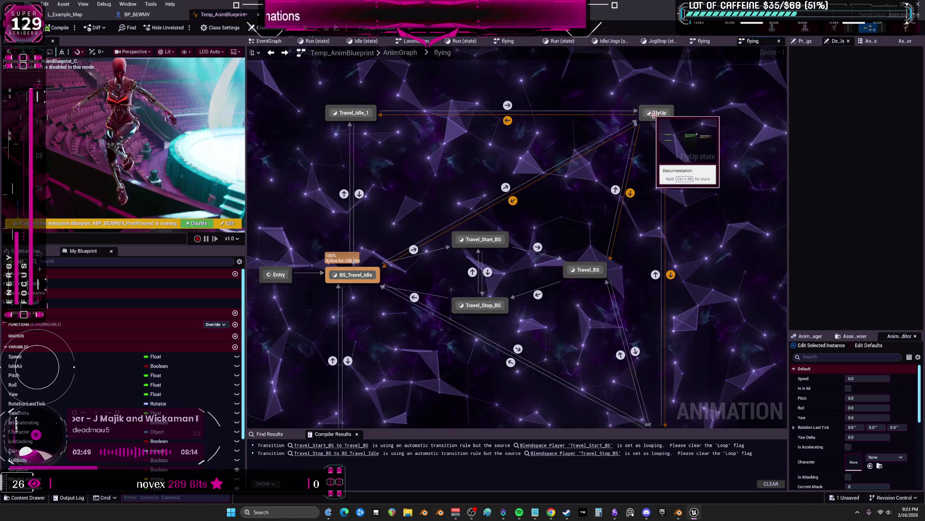
Check the FlyUp to Travel_BS options and the automatic Travel_Start_BS to Travel_BS rule
right_click(631, 193)
left_click(535, 216)
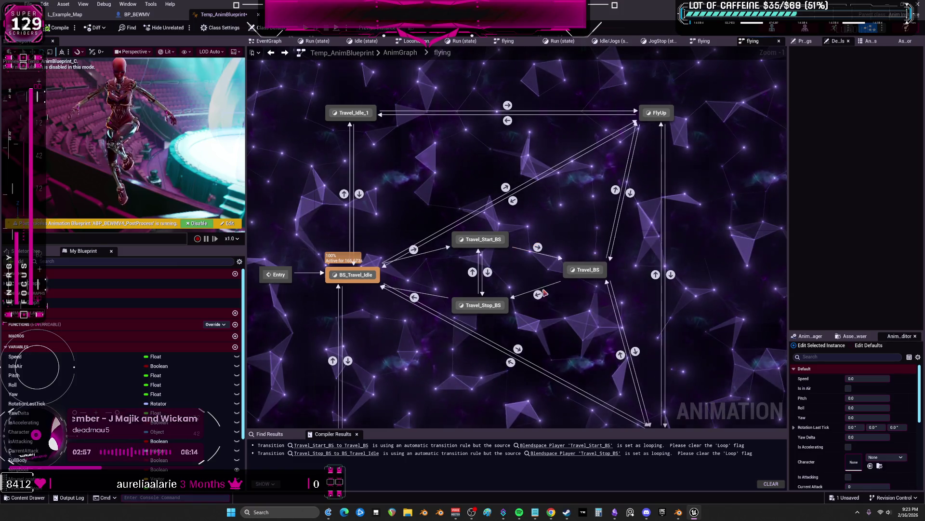
double_click(537, 248)
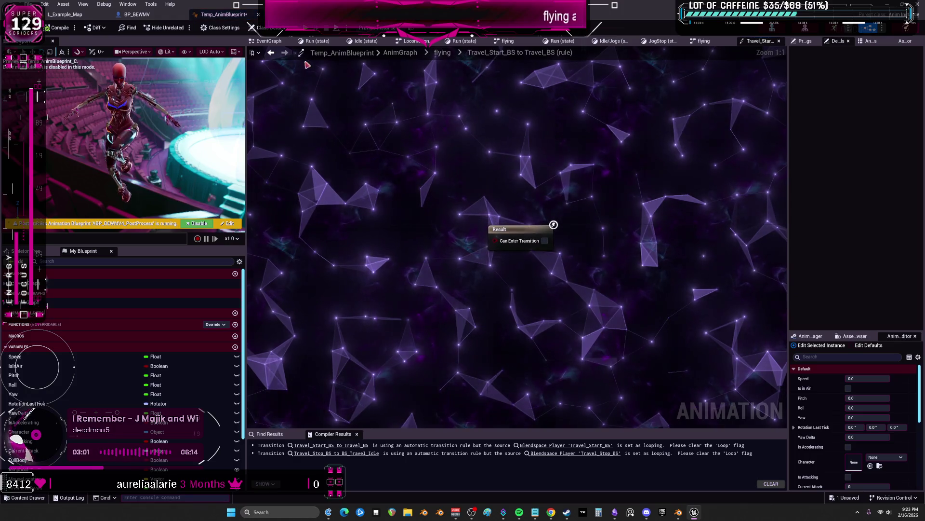
left_click(272, 53)
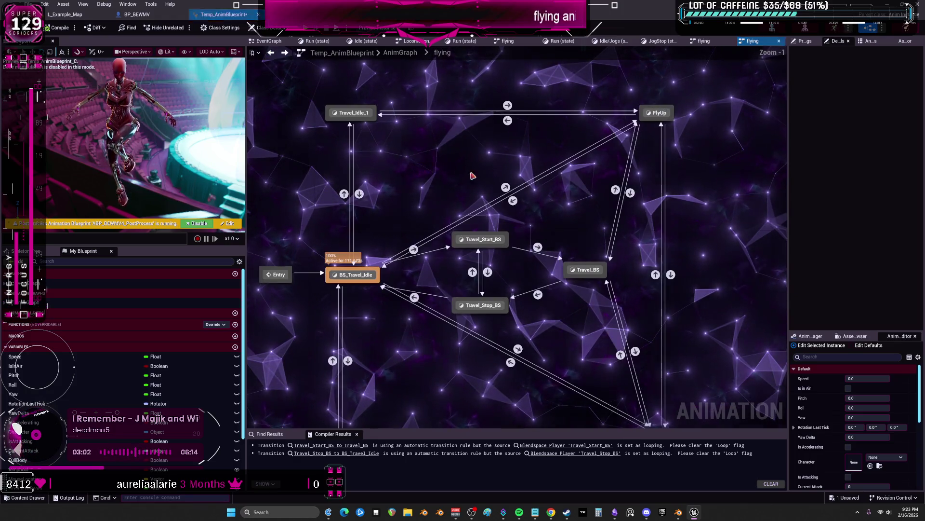
Review the Is Accelerating check in BS_Travel_Idle to Travel_Start_BS, then open the FlyUp to Travel_BS rule
double_click(415, 250)
left_click(413, 222)
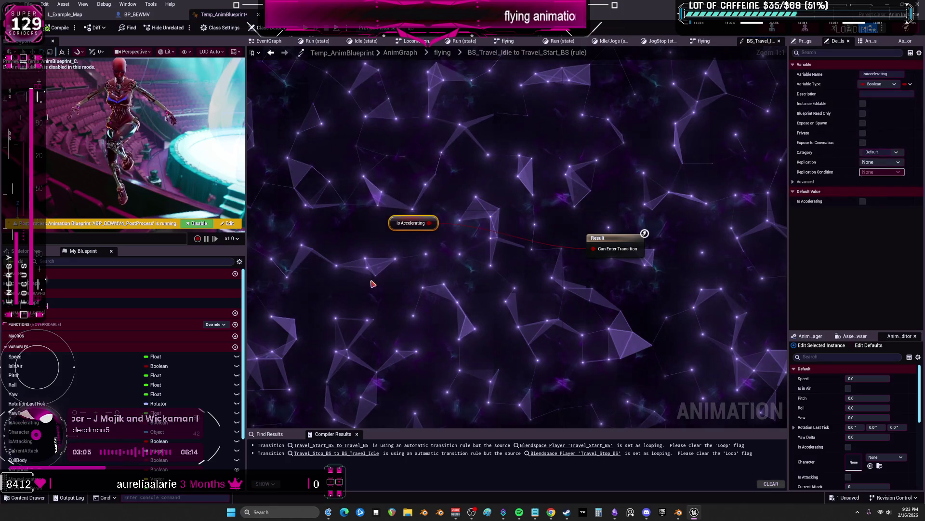
left_click(442, 53)
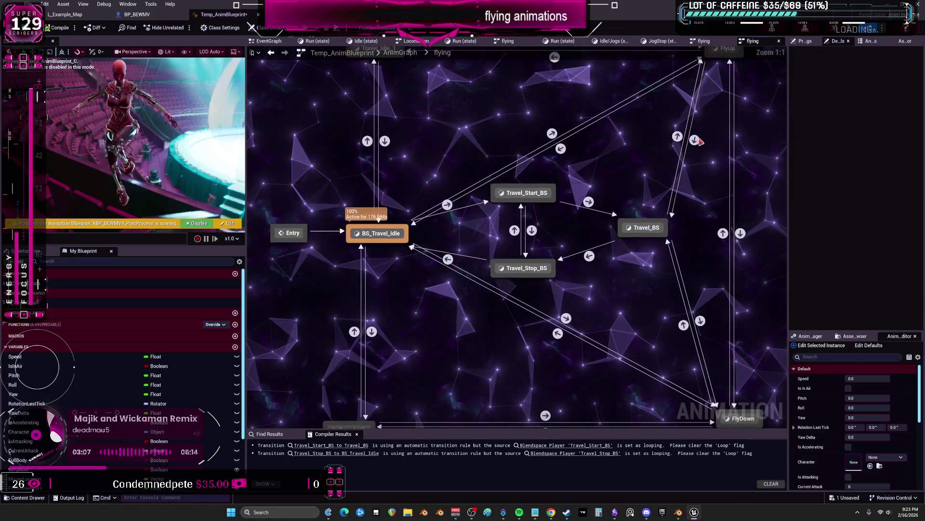
double_click(694, 140)
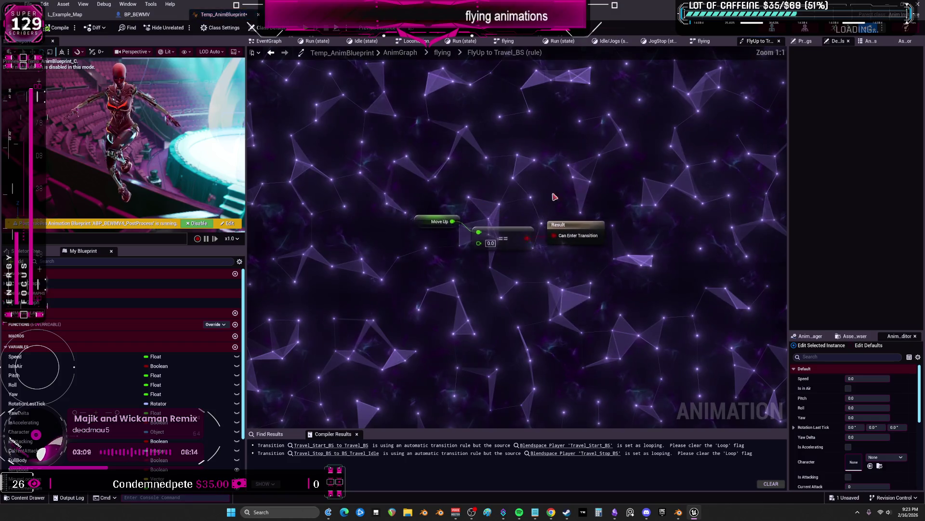
In the FlyUp to Travel_BS rule, feed an Is Accelerating getter into a new AND Boolean node
left_click(270, 53)
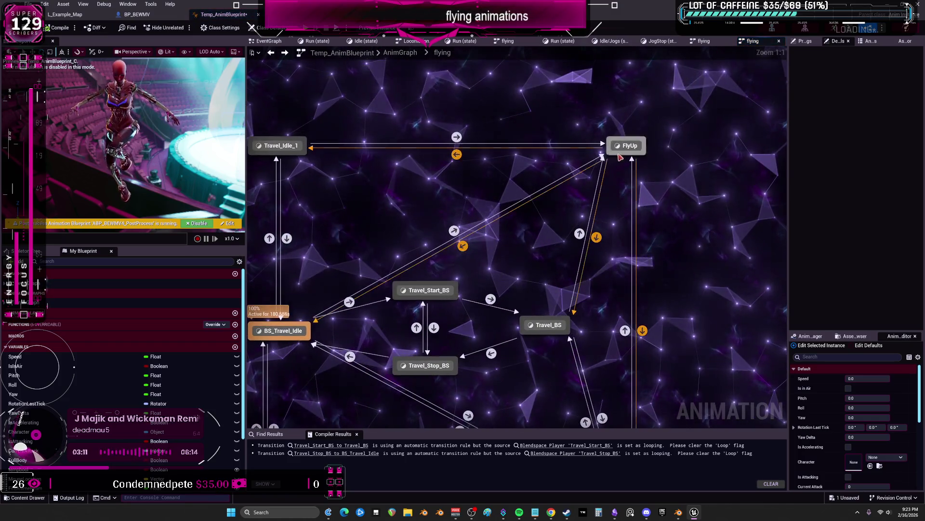
double_click(595, 239)
left_click_drag(429, 253, 535, 286)
type("ans")
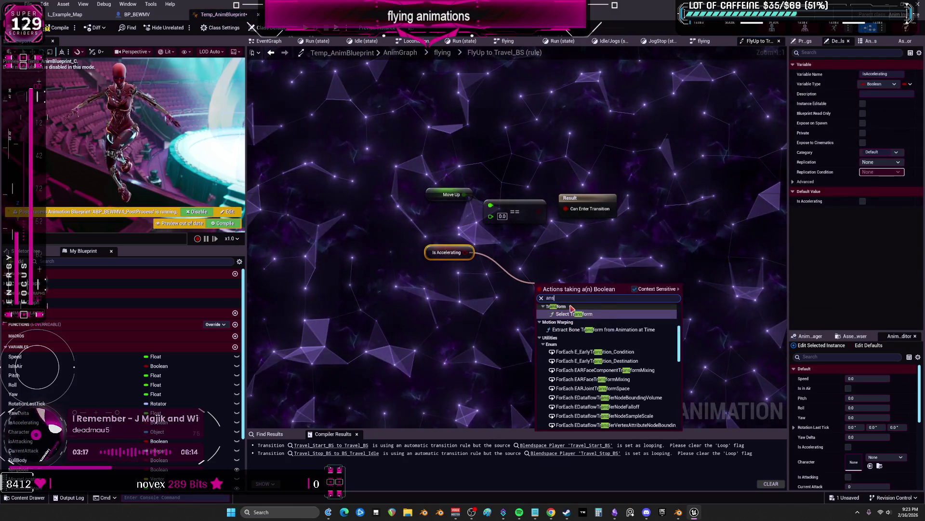
key("BackSpace")
type("d")
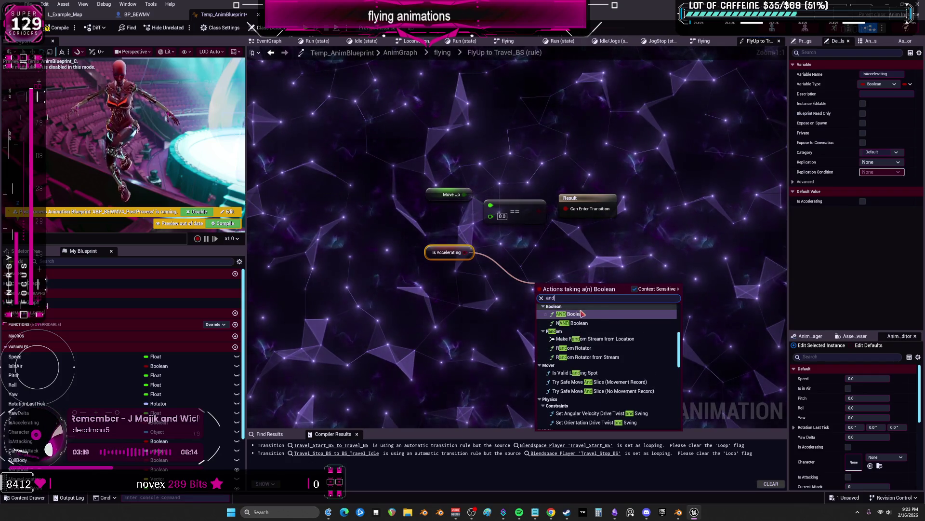
left_click(582, 313)
left_click_drag(579, 197, 627, 193)
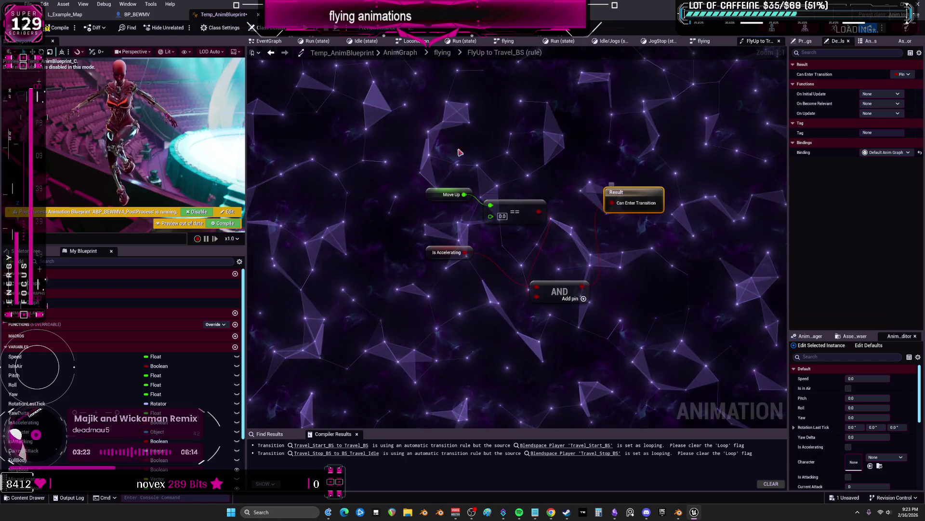
Copy the Is Accelerating node and open the FlyDown to Travel_BS rule
left_click(449, 252)
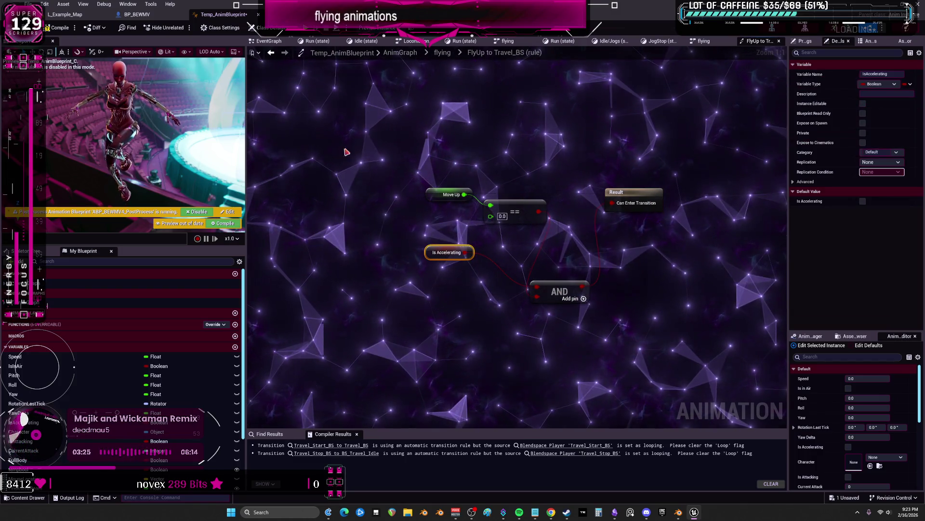
left_click(271, 53)
double_click(553, 297)
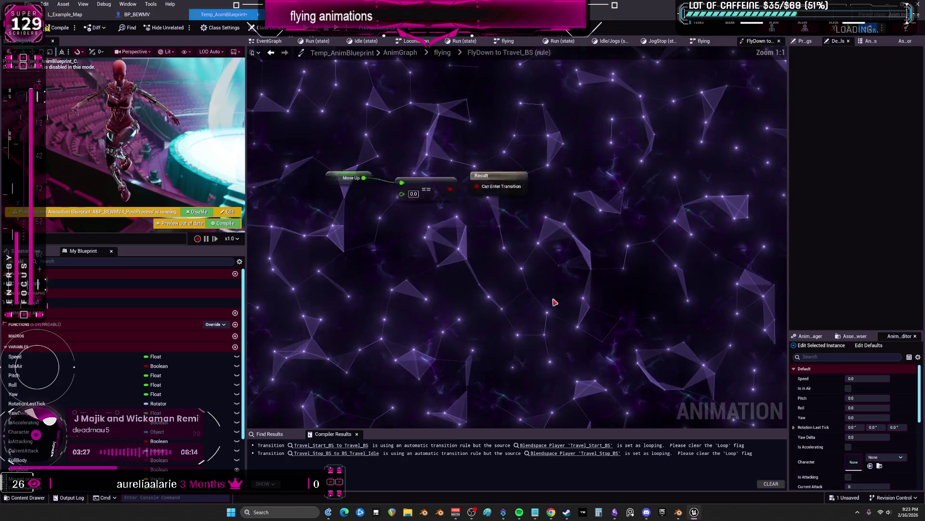
Paste Is Accelerating, AND it into Can Enter Transition for FlyDown to Travel_BS, and compile
key("ctrl+v")
left_click_drag(423, 292, 481, 304)
type("and")
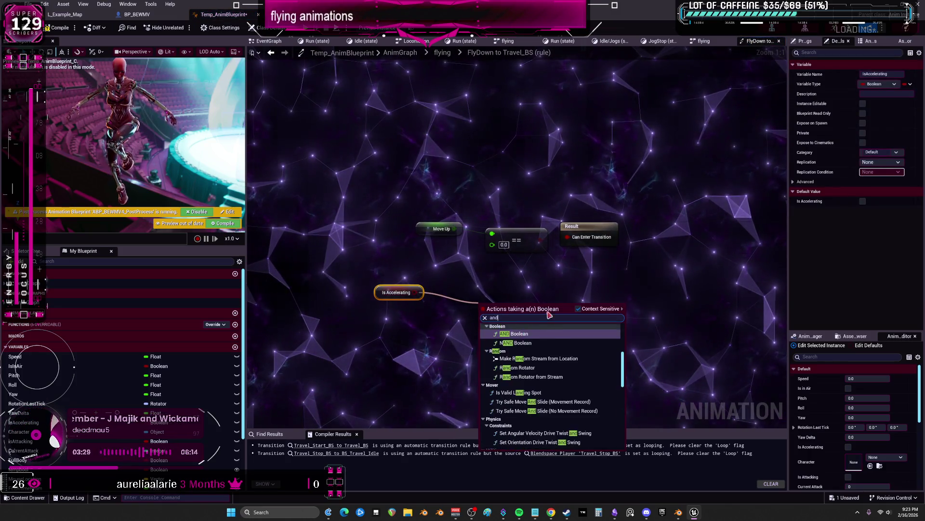
left_click(518, 334)
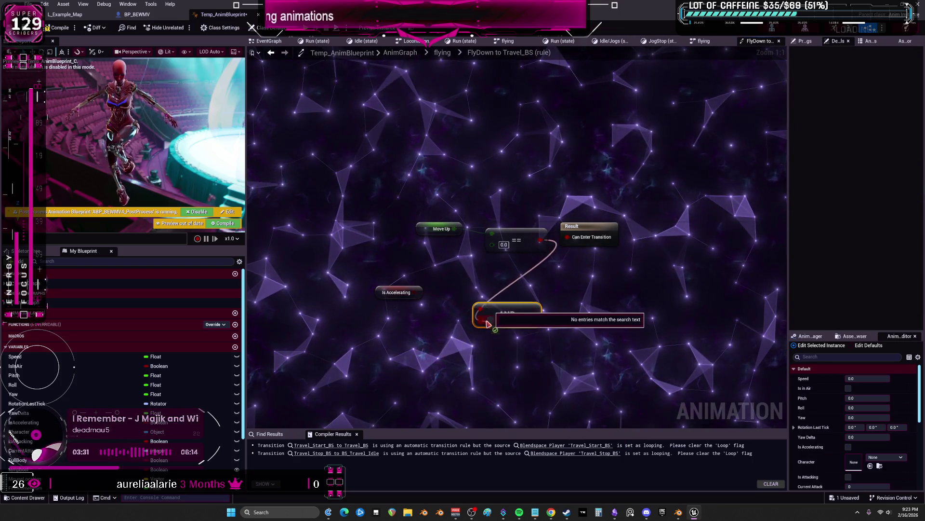
left_click_drag(527, 314, 570, 239)
left_click_drag(573, 227, 641, 233)
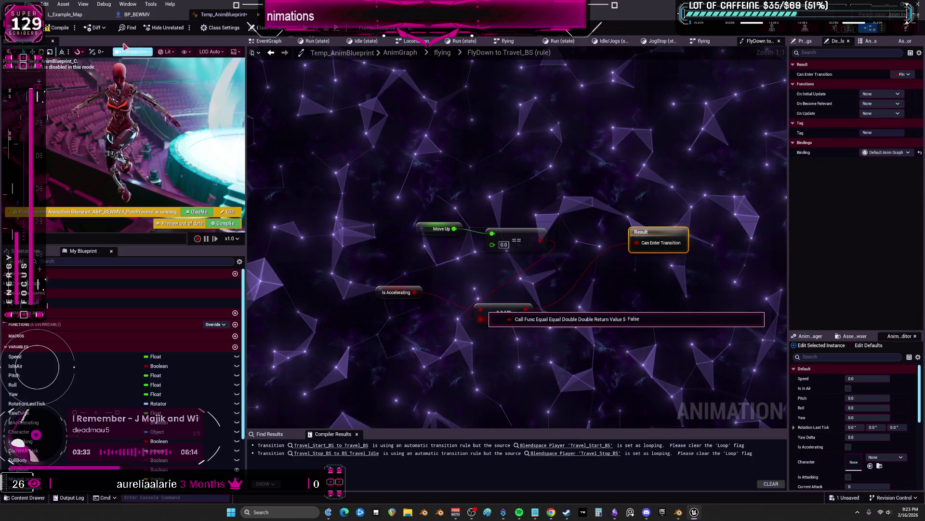
left_click(56, 28)
left_click(442, 53)
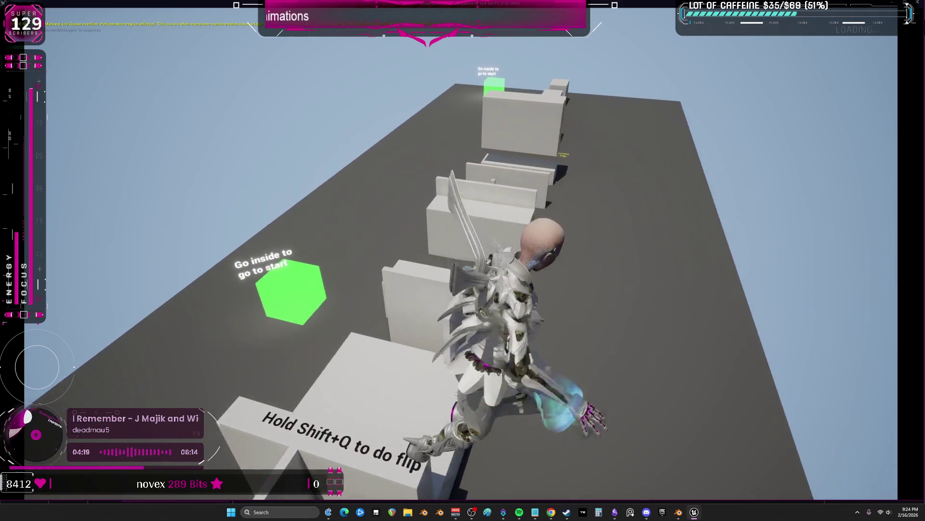
Run a play test flying the character around, then return to the editor
key("Escape")
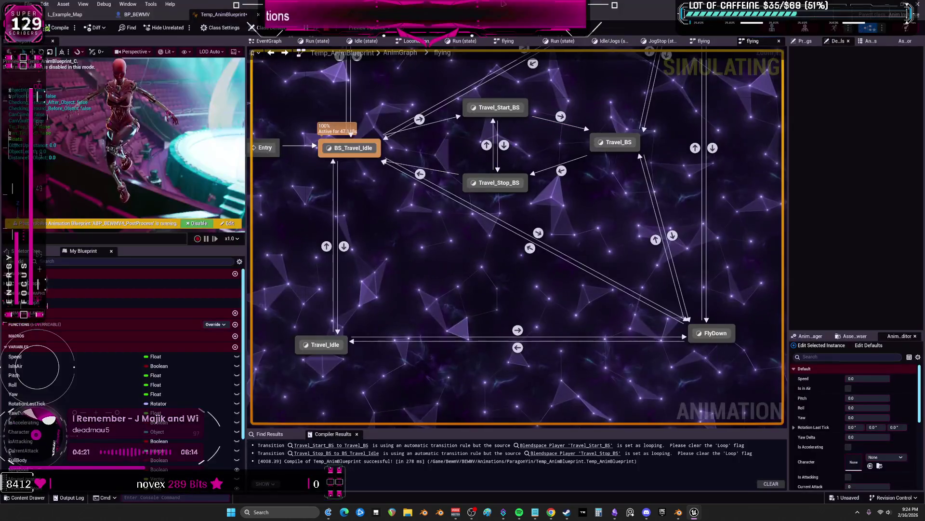
key("alt+p")
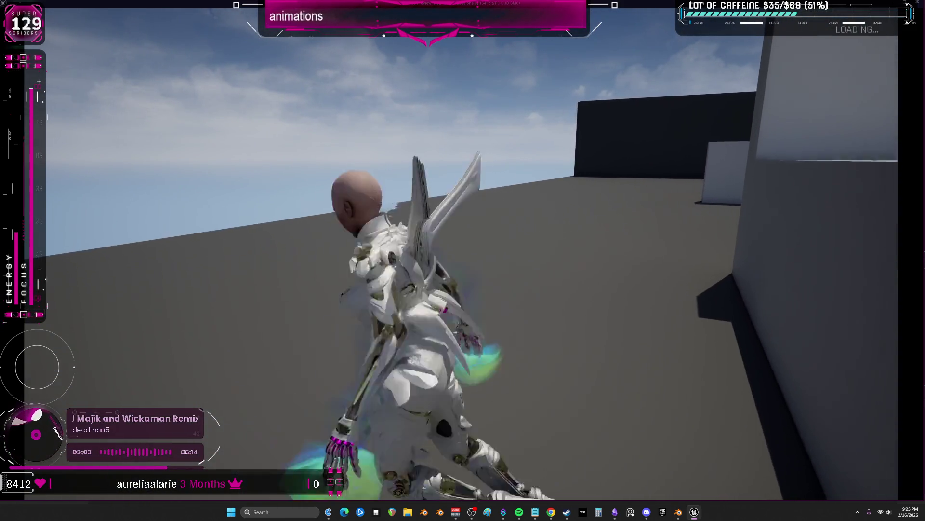
key("alt+Tab")
key("alt+Tab")
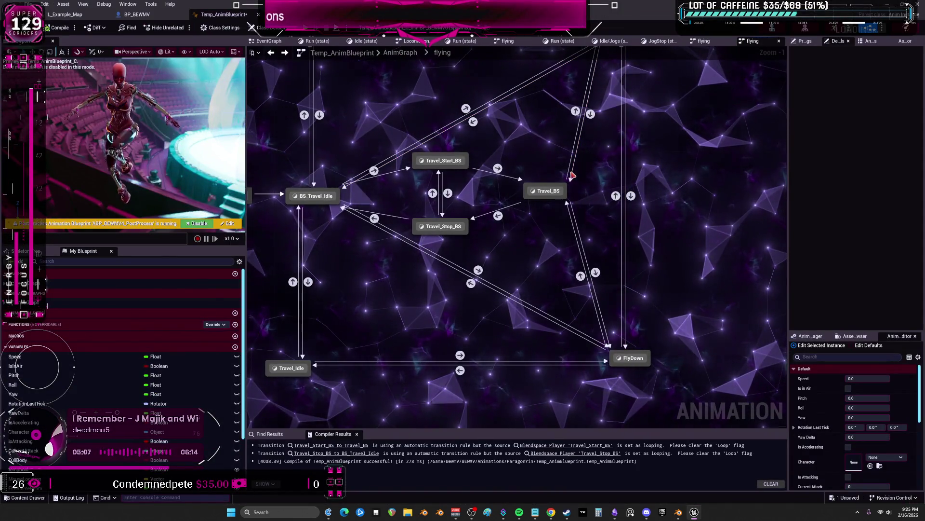
right_click_drag(642, 220, 651, 270)
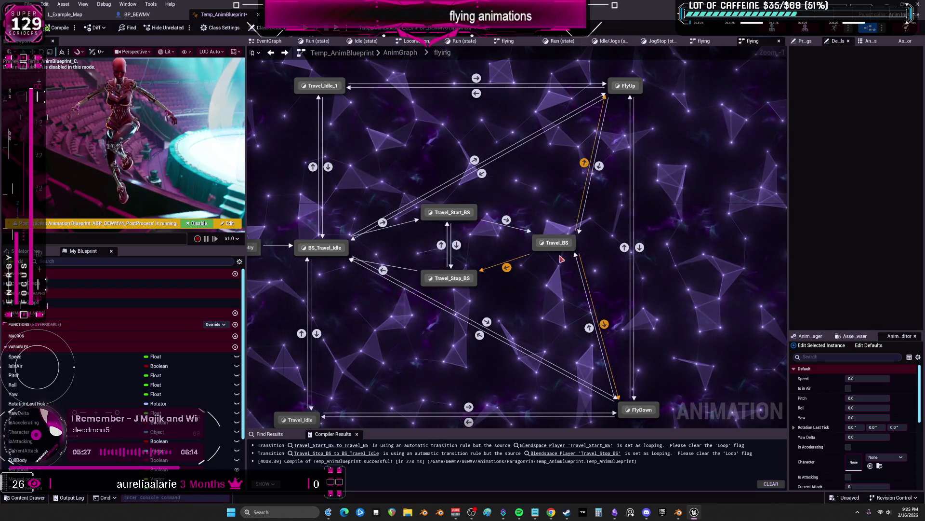
right_click_drag(627, 124, 632, 121)
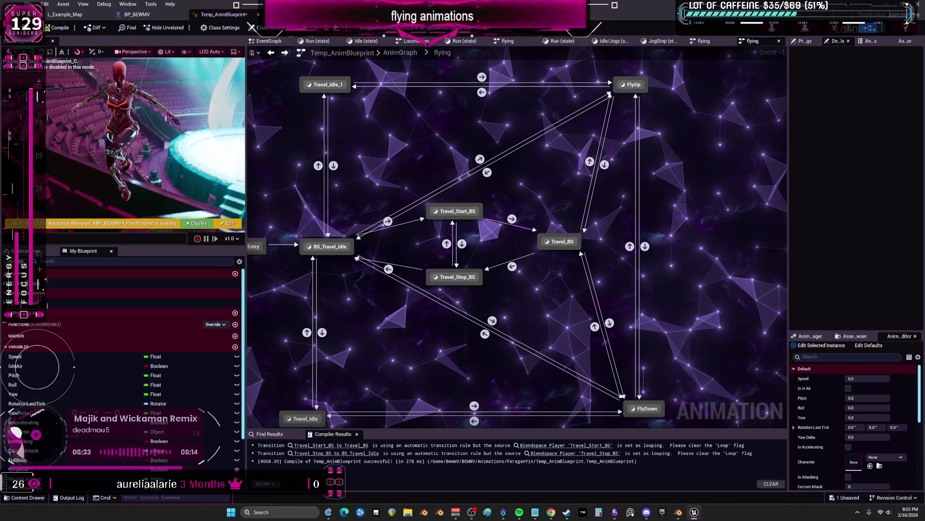
key("alt+Tab")
scroll(432, 201, "down", 2)
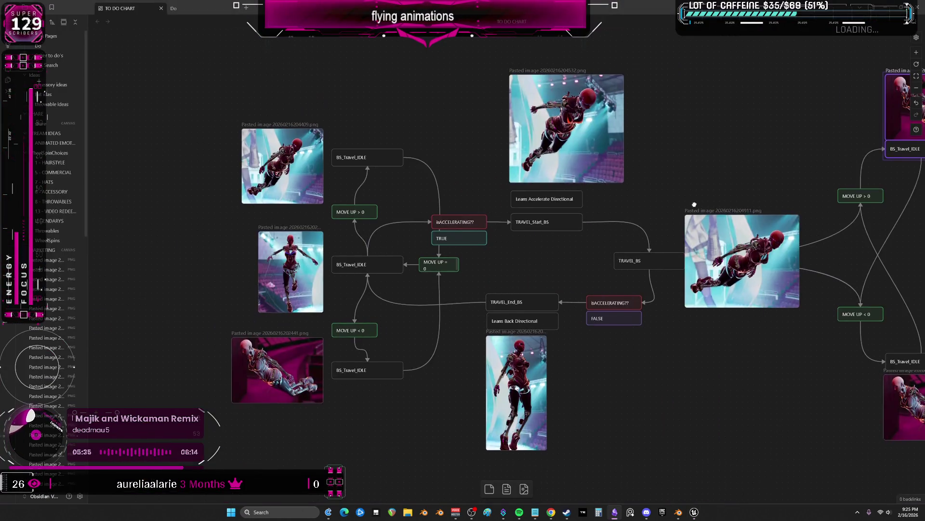
scroll(431, 201, "up", 2)
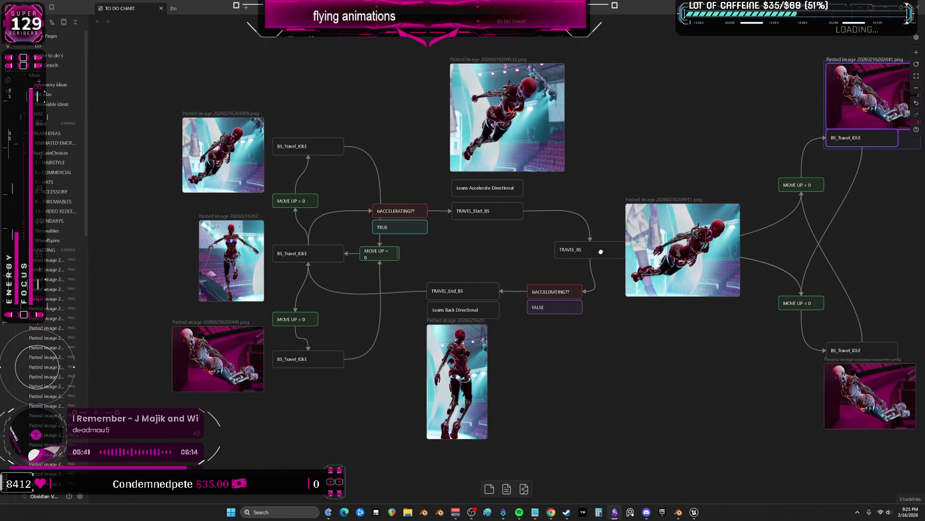
Pan the TO DO CHART canvas to look over the flying flowchart
middle_click_drag(611, 249, 507, 251)
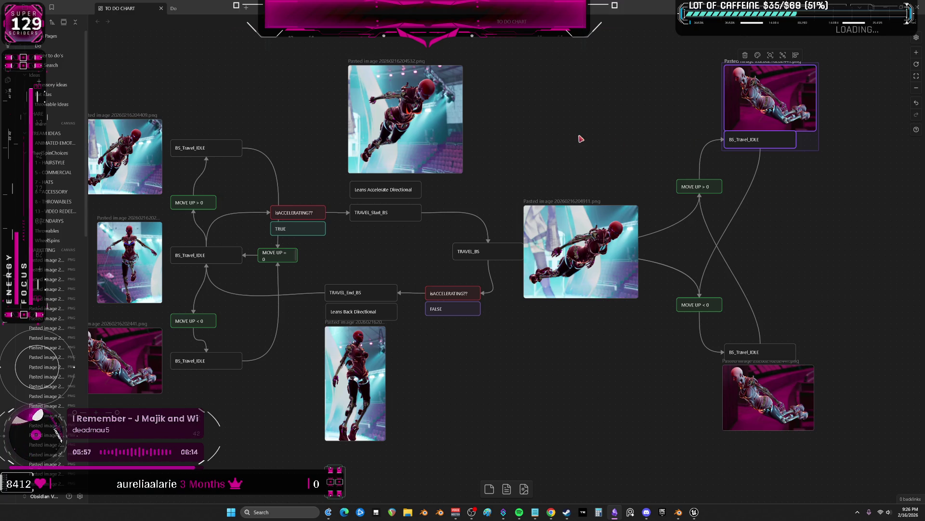
left_click_drag(581, 137, 592, 161)
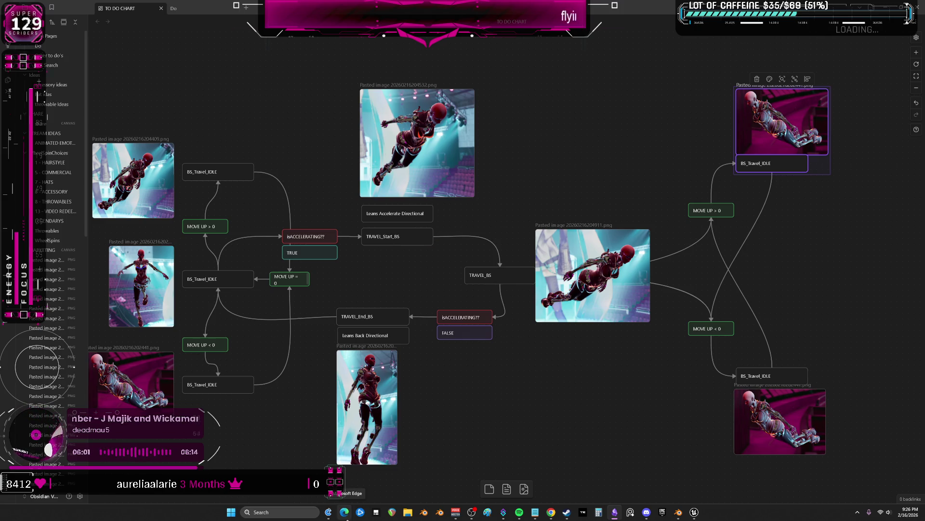
Duplicate the isACCELERATING?? pair into FALSE and TRUE copies placed beside the right-hand BS_Travel_IDLE cards
left_click(465, 332)
left_click_drag(597, 382, 547, 357)
key("ctrl+v")
left_click_drag(484, 261, 566, 324)
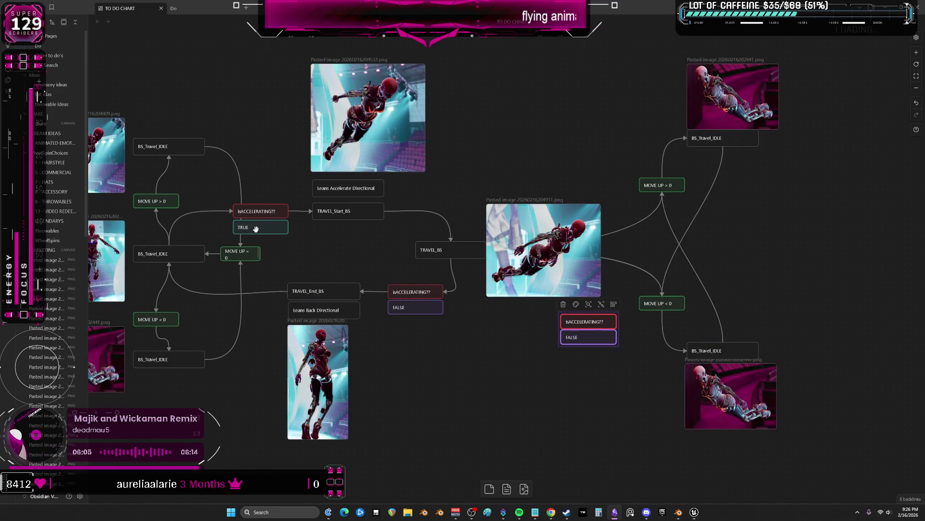
left_click(565, 141)
key("ctrl+v")
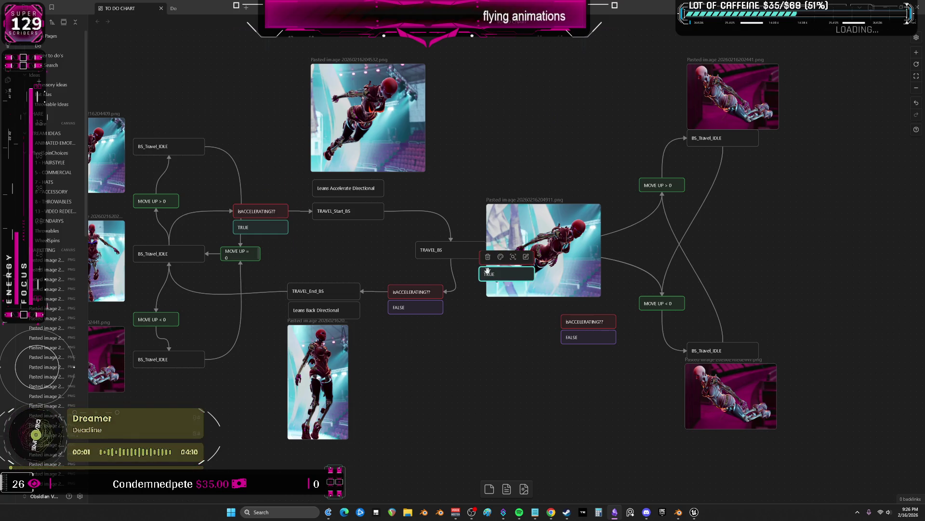
left_click(483, 258)
left_click_drag(494, 258, 575, 146)
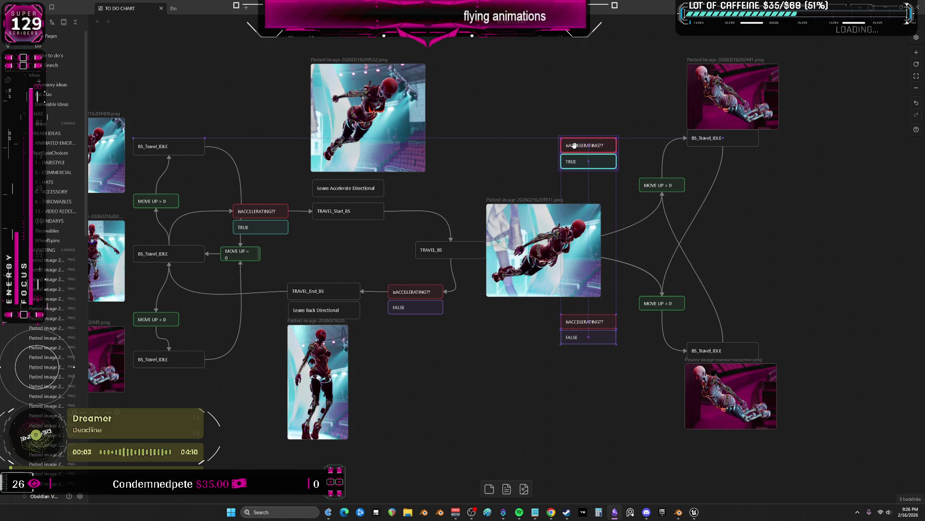
Link both right-hand BS_Travel_IDLE cards to the TRUE and FALSE checks and onward leftward
left_click(687, 143)
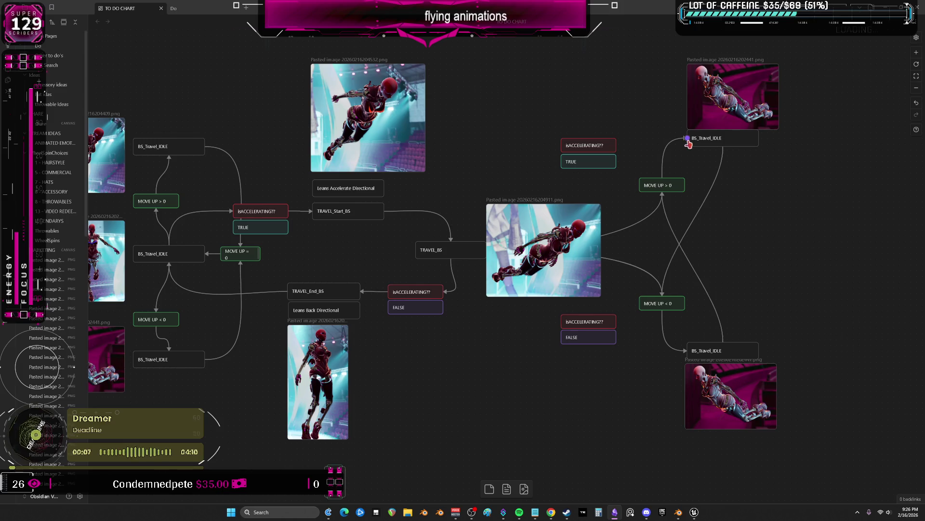
left_click_drag(689, 145, 616, 145)
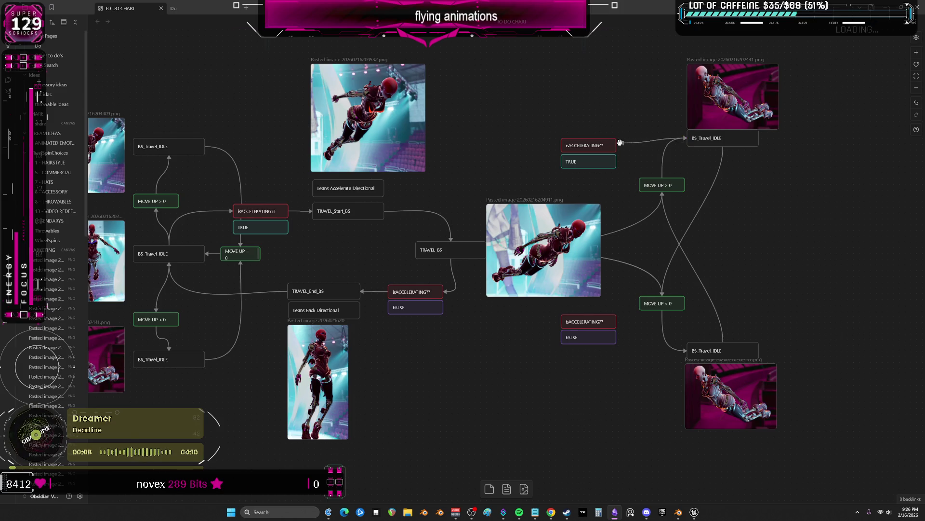
left_click(712, 350)
mouse_move(682, 355)
left_mouse_down()
mouse_move(616, 322)
mouse_move(569, 351)
left_mouse_up()
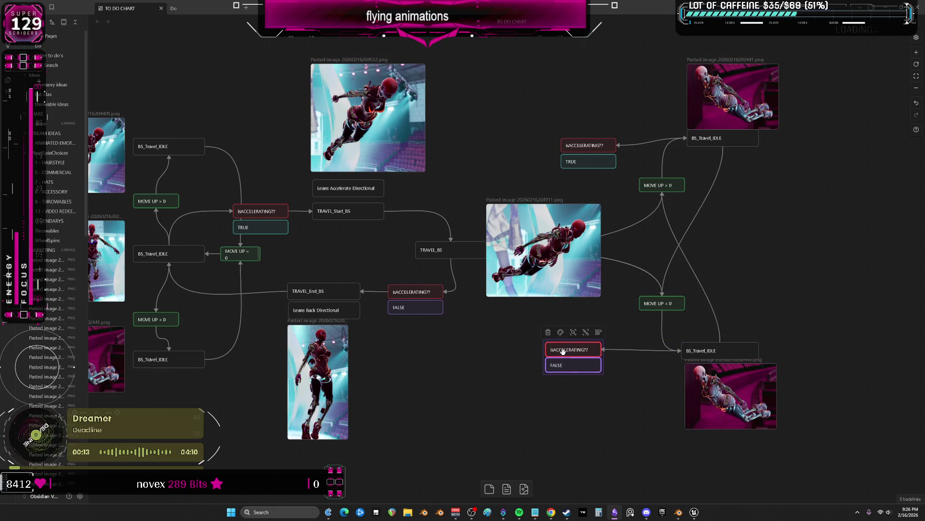
middle_click_drag(563, 349, 546, 324)
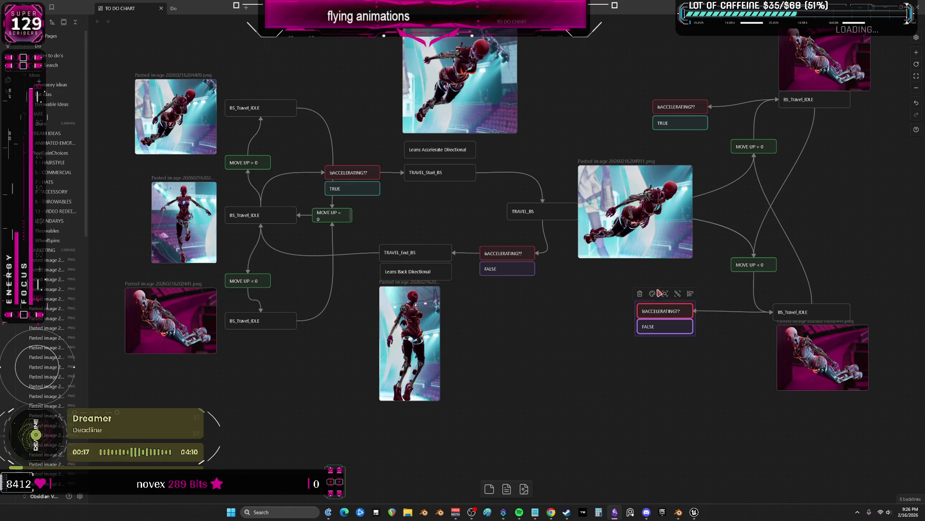
left_click_drag(637, 315, 294, 322)
middle_click_drag(722, 157, 752, 219)
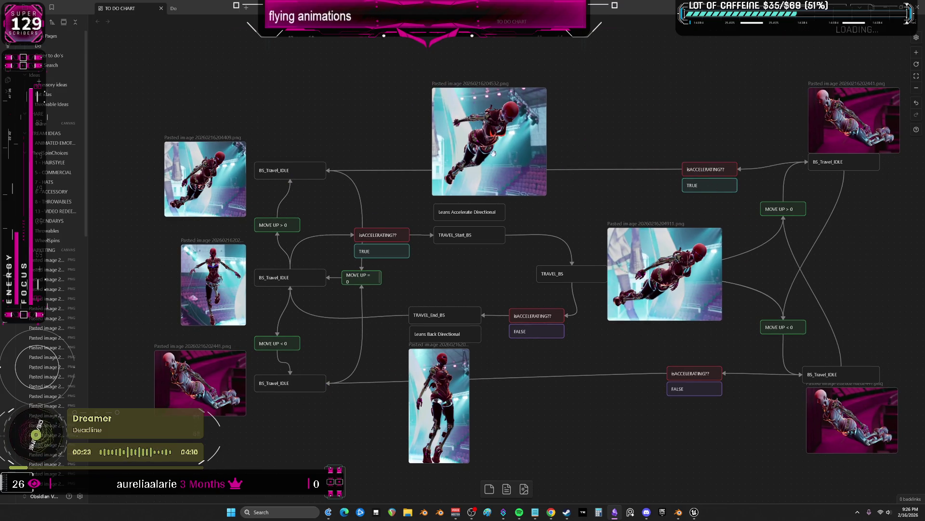
Reposition the top images, moving the top-right one up and shrinking the top-centre one
left_click_drag(499, 154, 488, 119)
left_click_drag(478, 213, 479, 217)
middle_click_drag(568, 192, 537, 217)
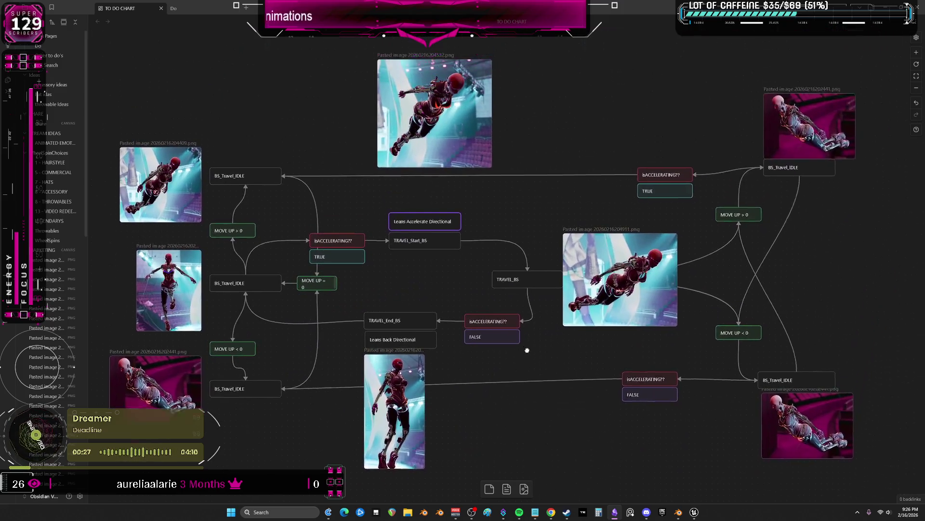
left_click_drag(680, 137, 896, 245)
left_click_drag(807, 150, 846, 58)
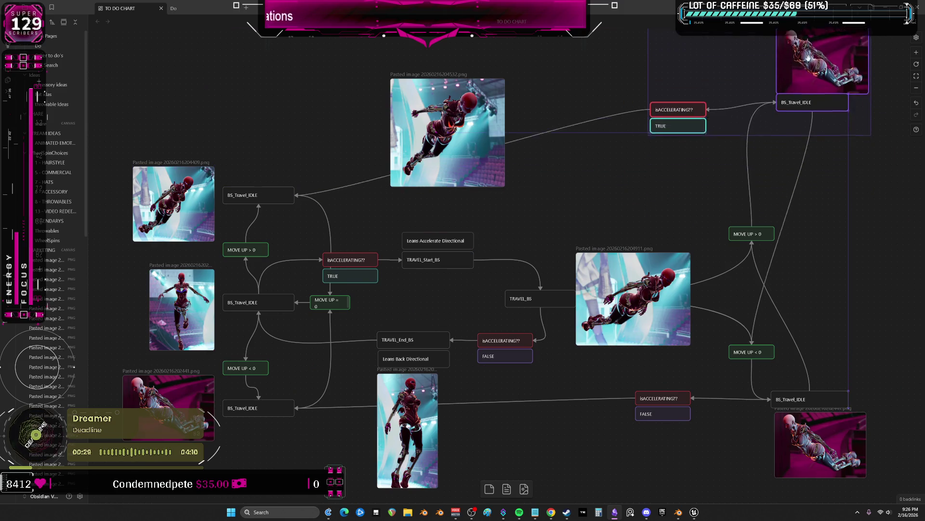
middle_click_drag(506, 181, 545, 205)
mouse_move(544, 212)
left_mouse_down()
mouse_move(558, 189)
mouse_move(531, 217)
left_mouse_up()
left_click_drag(376, 250, 152, 141)
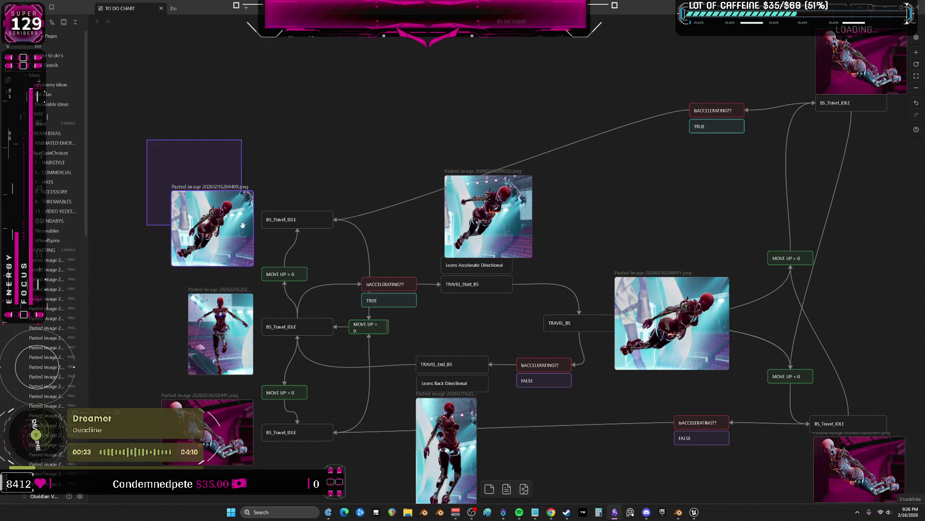
left_click_drag(298, 278, 294, 209)
Move the top-right node group down-left and the pink image group with its BS_Travel_IDLE nodes
middle_click_drag(571, 209, 521, 232)
left_click_drag(633, 87, 857, 224)
left_click_drag(845, 95, 815, 143)
middle_click_drag(651, 217, 434, 109)
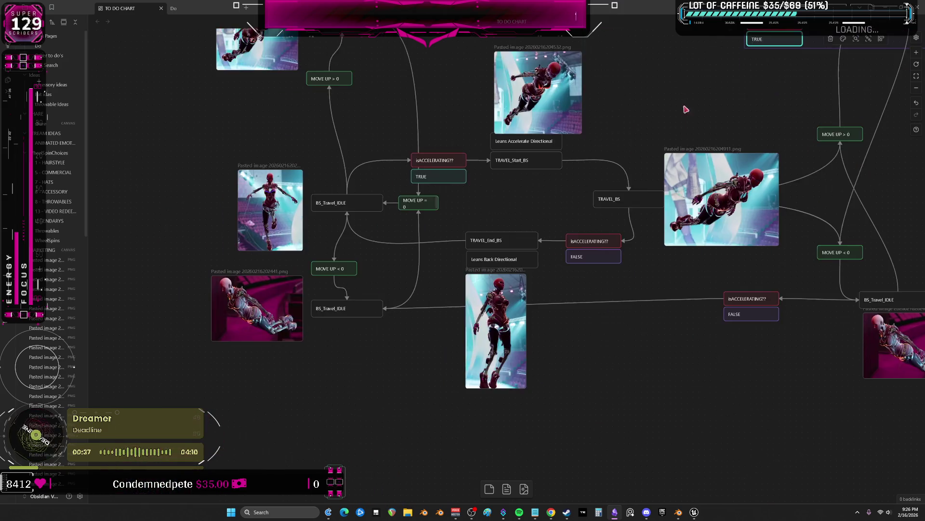
middle_click_drag(506, 218, 398, 275)
left_click_drag(394, 326, 585, 398)
mouse_move(549, 376)
left_mouse_down()
mouse_move(329, 242)
mouse_move(285, 336)
left_mouse_up()
middle_click_drag(651, 289, 549, 275)
Move the bottom-right FALSE check group down and nudge the lower robot image into place
mouse_move(759, 340)
middle_mouse_down()
mouse_move(667, 333)
mouse_move(651, 289)
middle_mouse_up()
left_click_drag(789, 347, 621, 195)
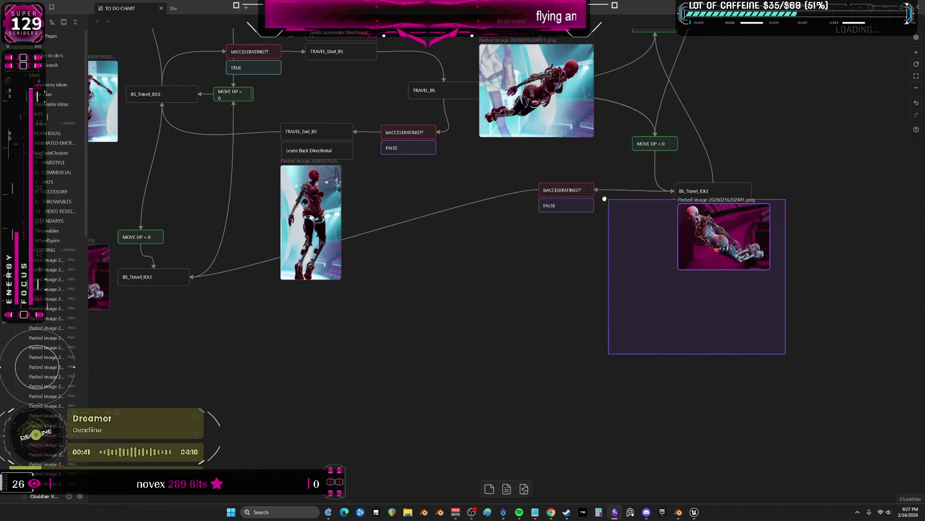
left_click_drag(572, 210, 572, 261)
mouse_move(449, 311)
middle_mouse_down()
mouse_move(446, 244)
mouse_move(521, 315)
middle_mouse_up()
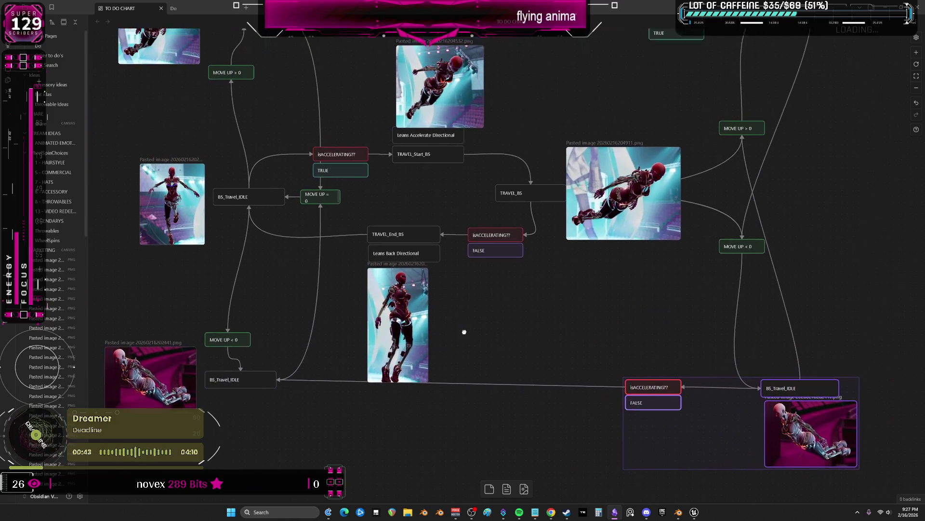
left_click_drag(426, 343, 432, 337)
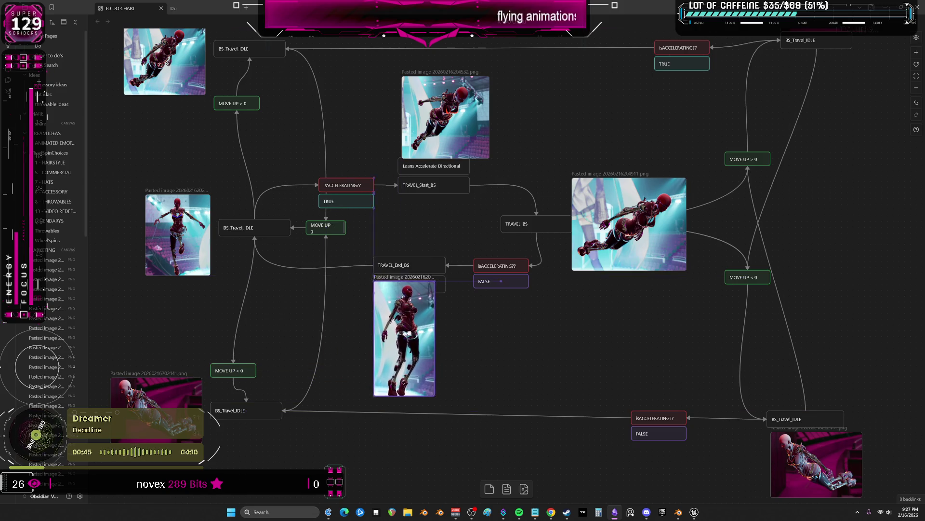
mouse_move(521, 315)
middle_mouse_down()
mouse_move(506, 289)
mouse_move(566, 296)
middle_mouse_up()
scroll(566, 300, "down", 3)
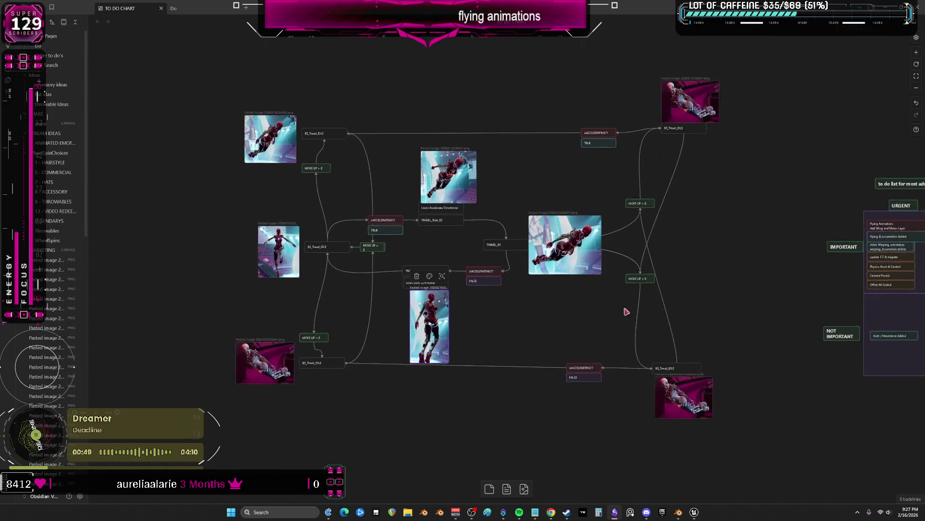
Nudge the top-right TRUE pair, then duplicate the standing robot image to the flowchart's left
mouse_move(611, 173)
left_mouse_down()
mouse_move(598, 125)
mouse_move(593, 134)
left_mouse_up()
left_click(563, 164)
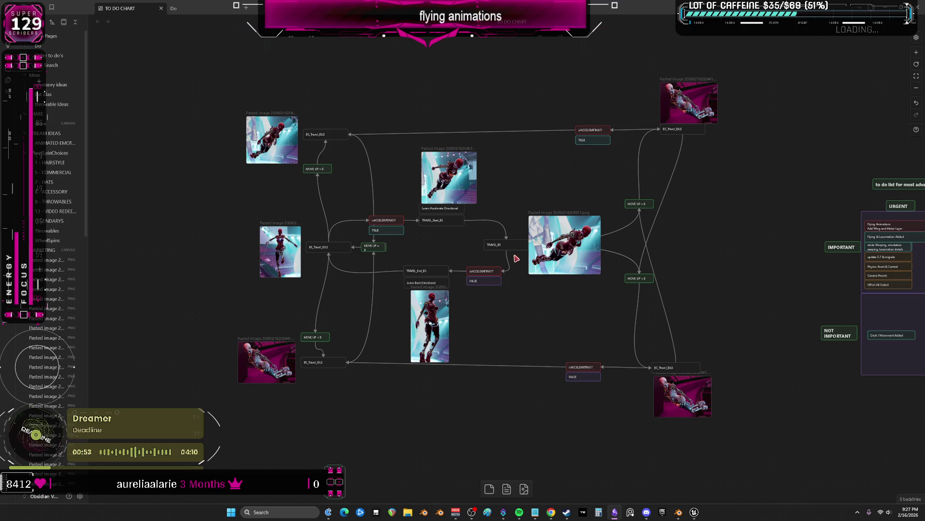
middle_click_drag(242, 241, 360, 255)
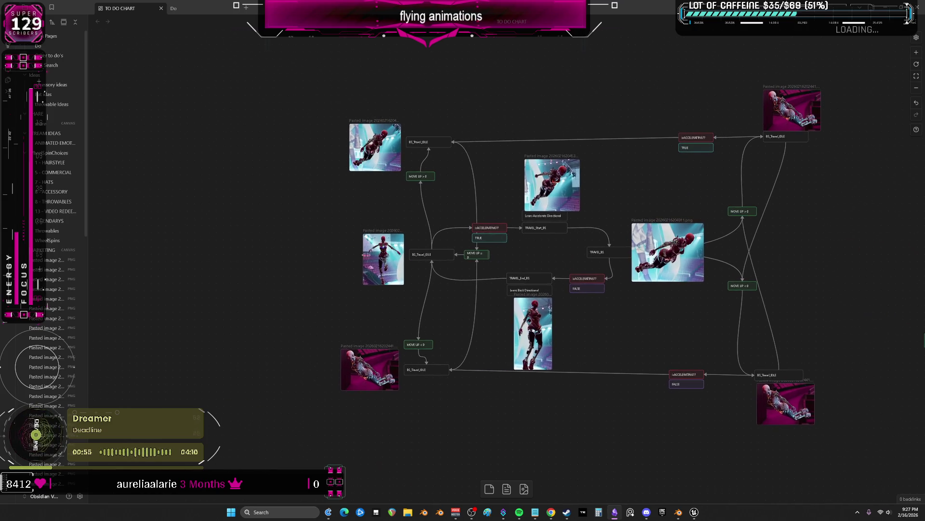
left_click(374, 256)
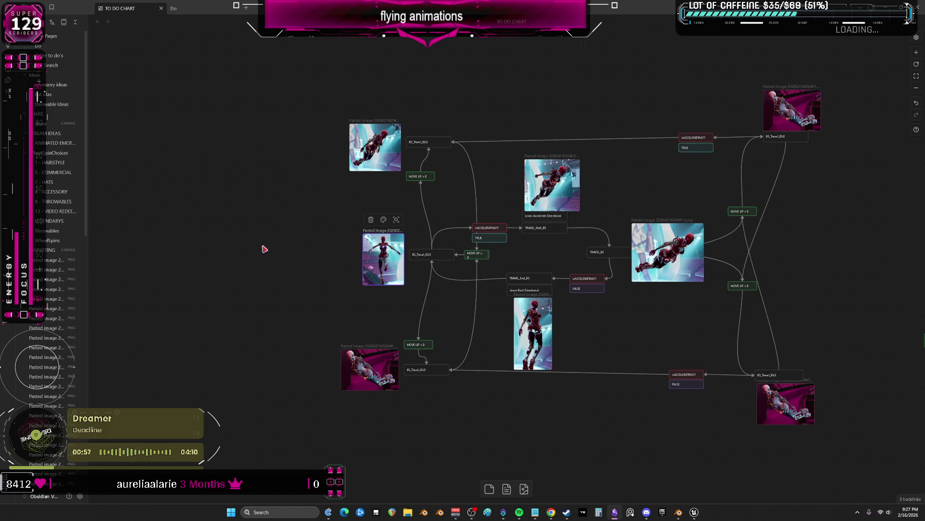
key("ctrl+d")
left_click_drag(506, 266, 245, 258)
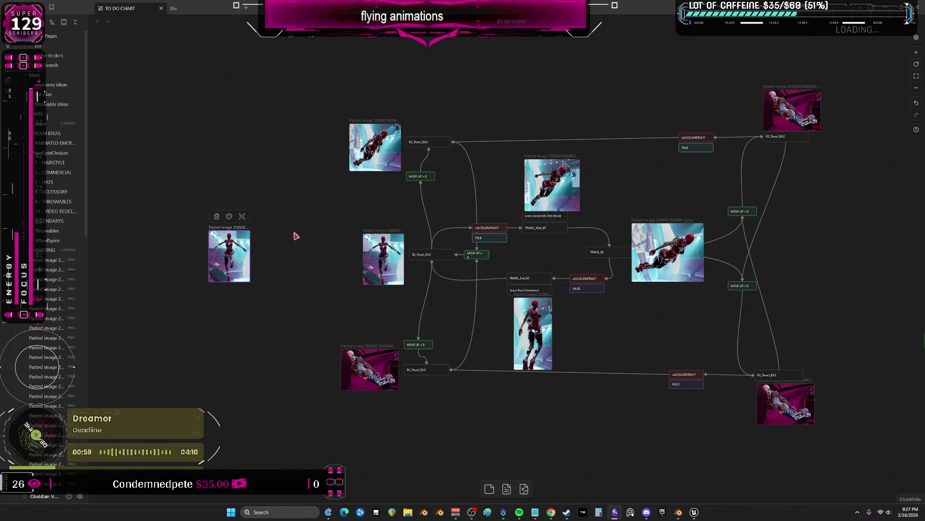
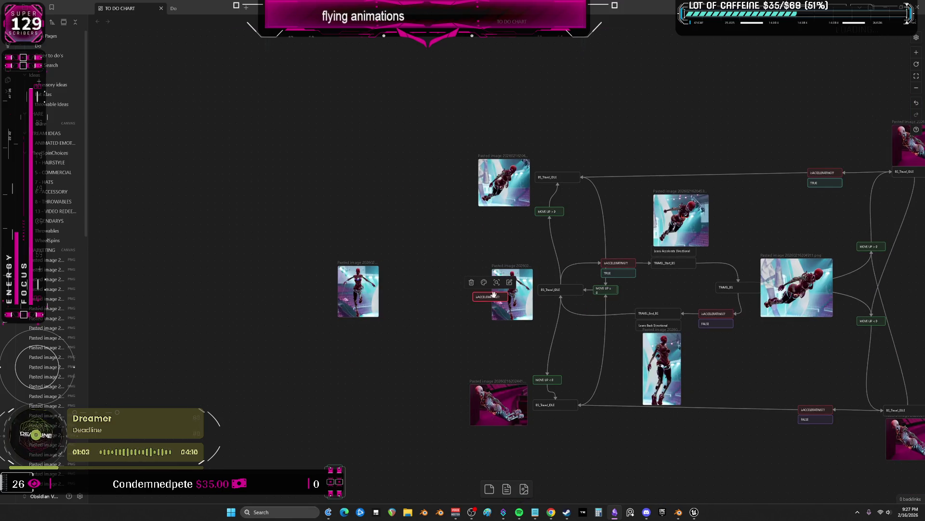
Rewrite the isACCELERATING?? card as 'Start flying finish flying montage transitions' and widen it to fit
middle_click_drag(344, 108, 344, 254)
scroll(346, 255, "up", 5)
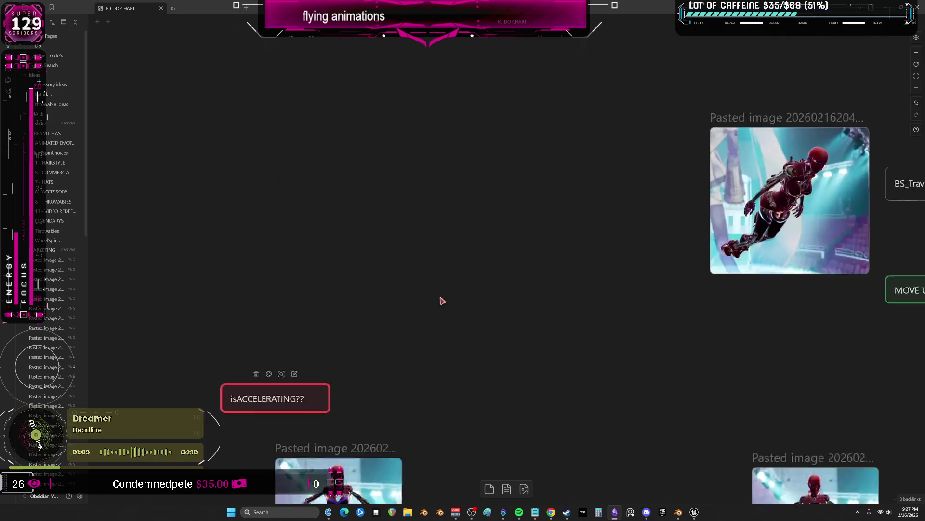
scroll(344, 255, "up", 4)
double_click(322, 320)
type("Start ")
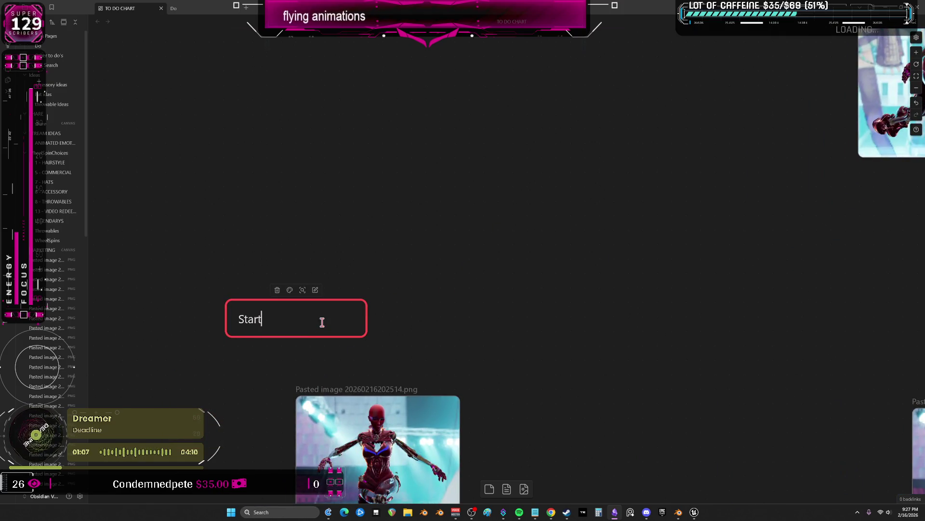
type("flying finish ")
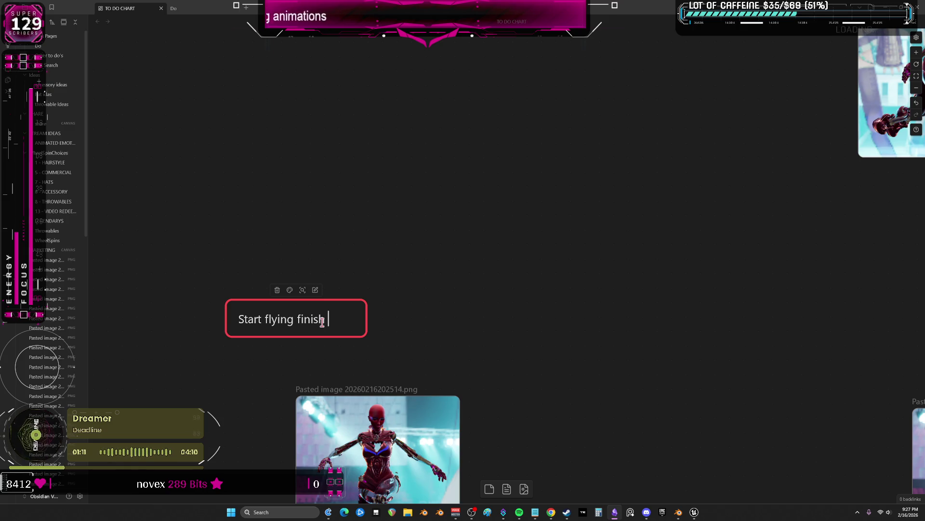
type("flying montage")
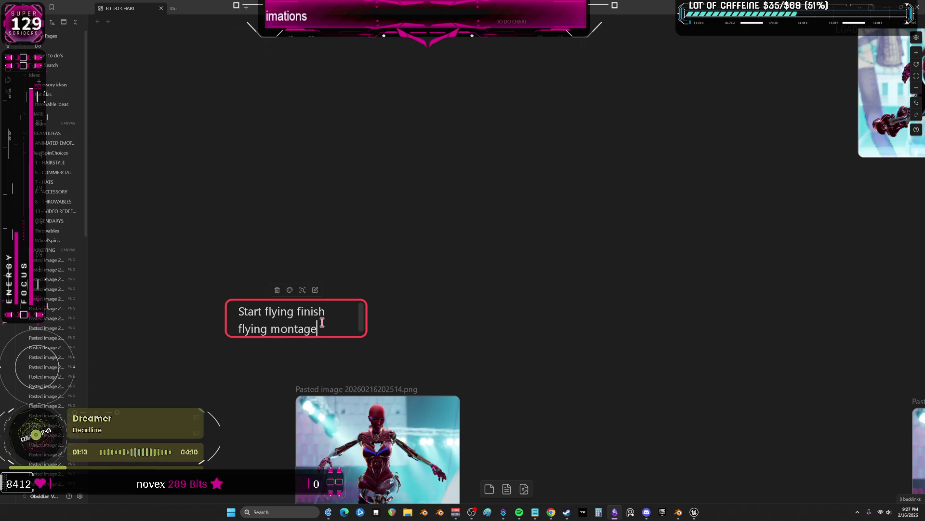
type(" transitions")
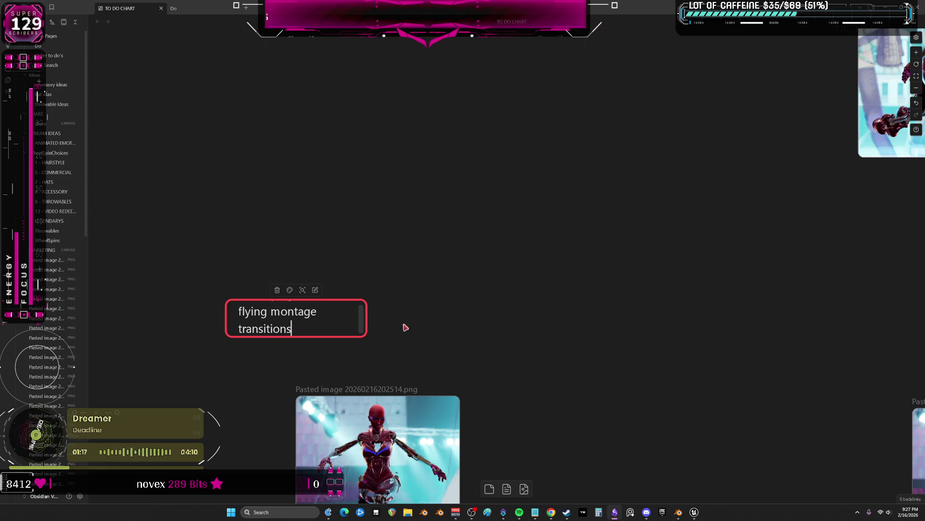
key("Escape")
left_click_drag(361, 340, 443, 376)
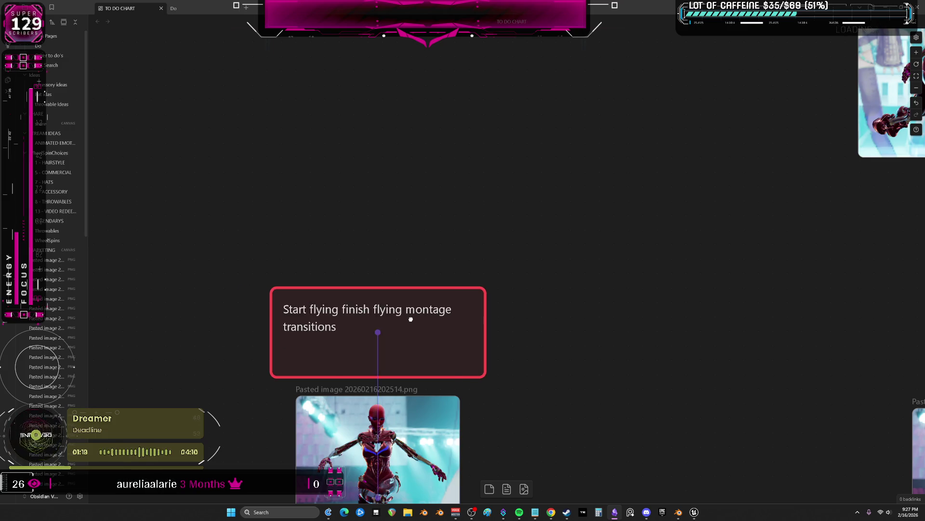
scroll(590, 334, "down", 5)
Copy the NOT IMPORTANT card below the bottom-right image and rename it FlyDown
left_click_drag(591, 334, 405, 318)
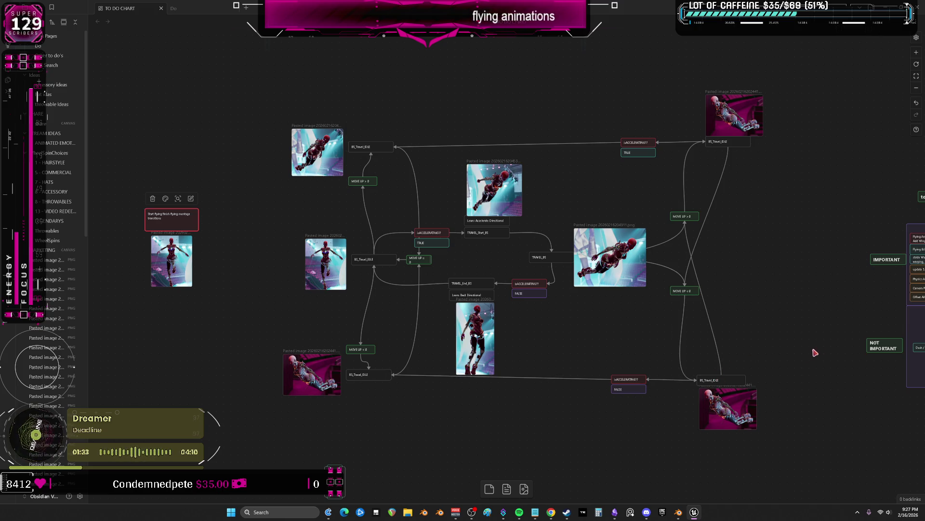
scroll(763, 344, "down", 2)
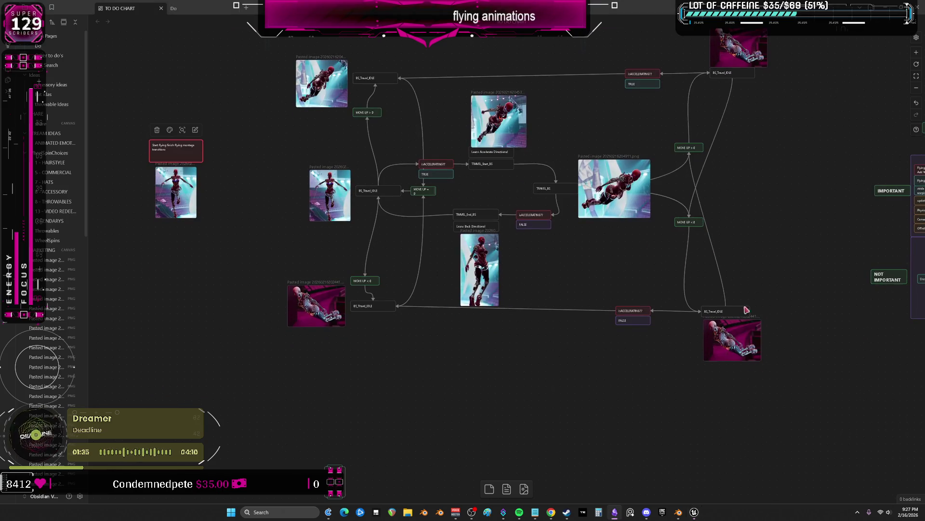
left_click_drag(706, 339, 556, 342)
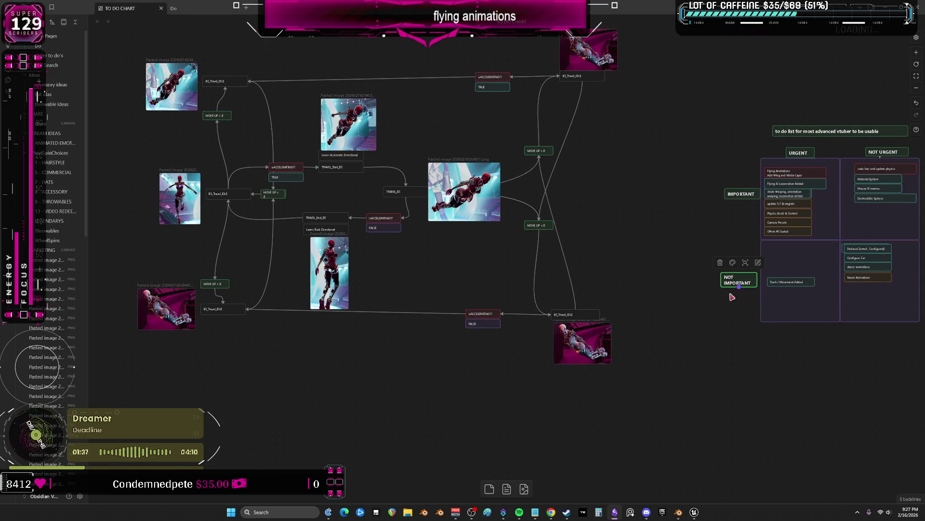
left_click_drag(738, 282, 506, 266, "alt")
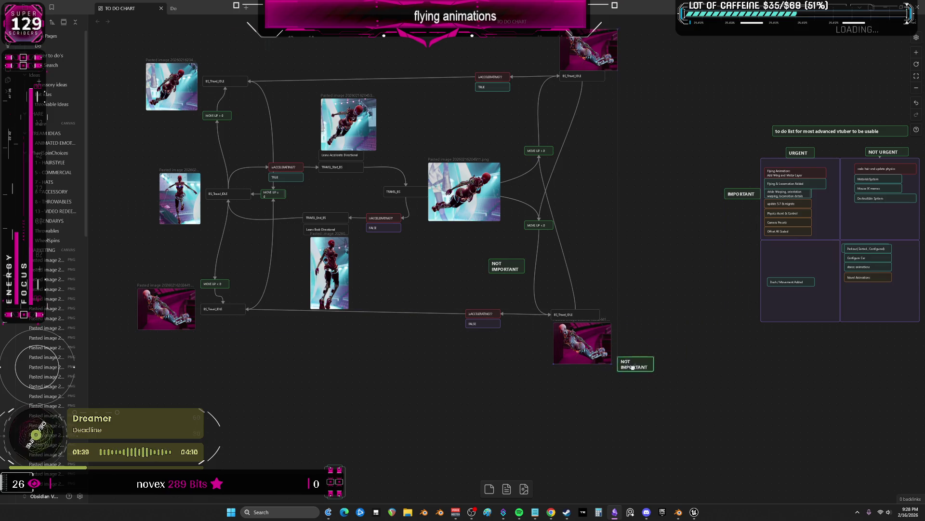
left_click_drag(738, 282, 730, 280)
left_click_drag(506, 268, 577, 383)
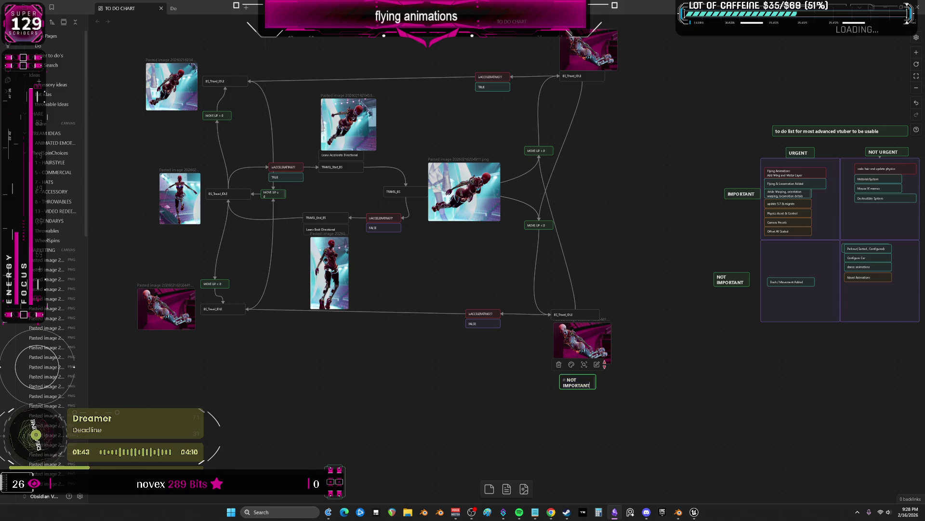
key("BackSpace")
type("# FlyDown")
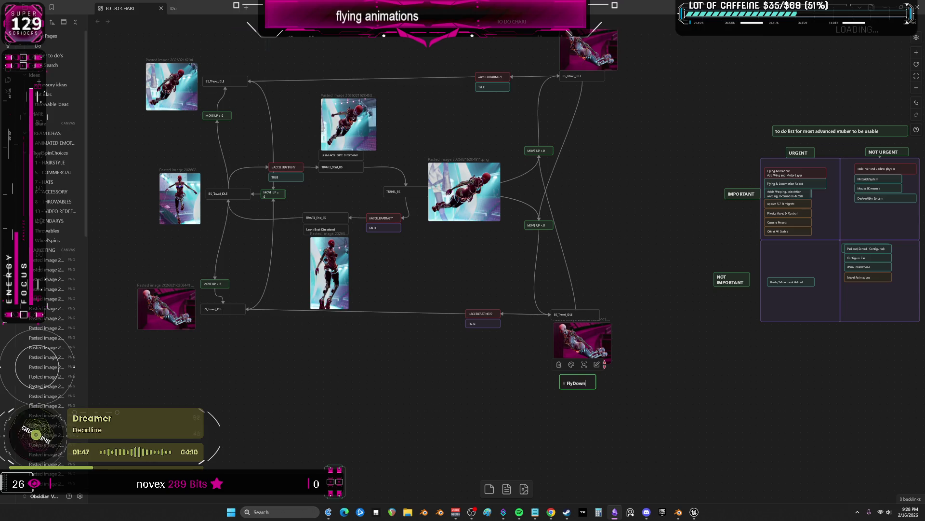
left_click(585, 382)
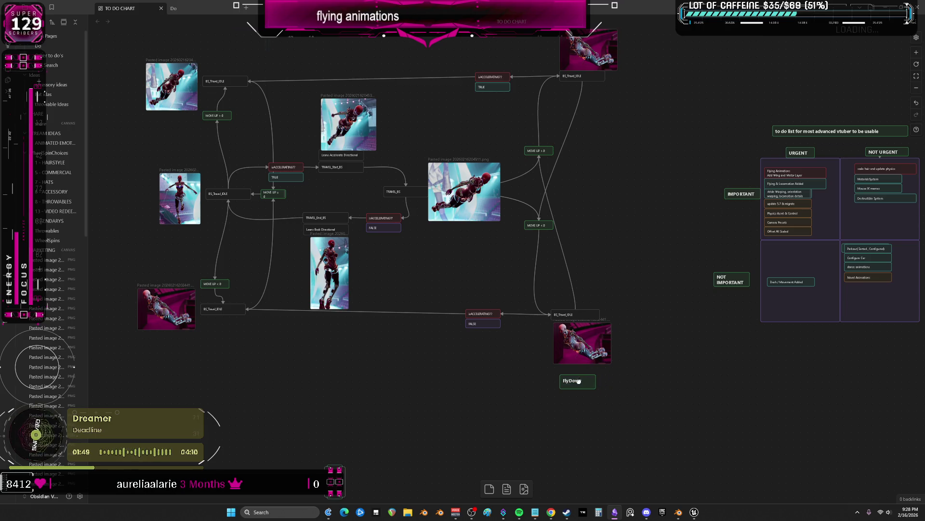
left_click(577, 381)
scroll(578, 381, "up", 3)
left_click(594, 375)
Add a FlyUp card above the top-right image and a FlyForward copy above the central flying image
mouse_move(590, 439)
left_mouse_down()
mouse_move(629, 196)
mouse_move(581, 71)
left_mouse_up()
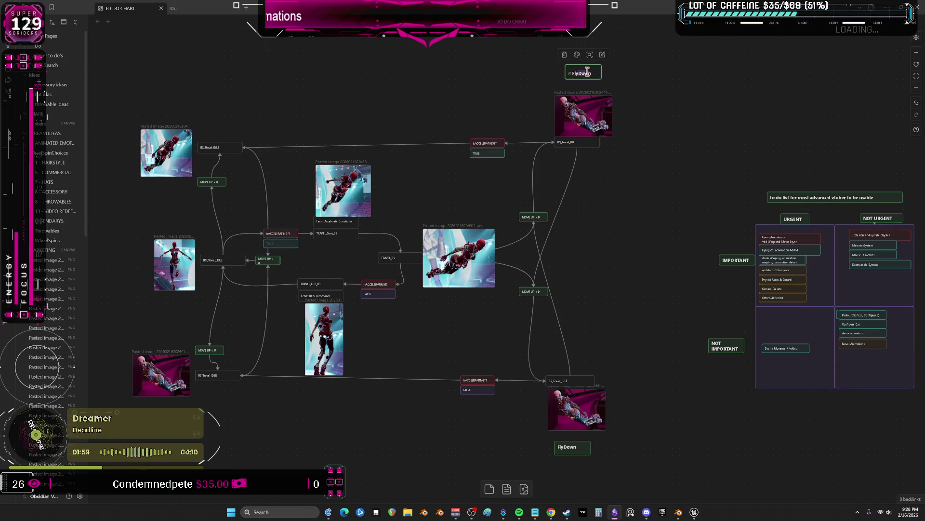
type("FlyUp")
left_click(706, 86)
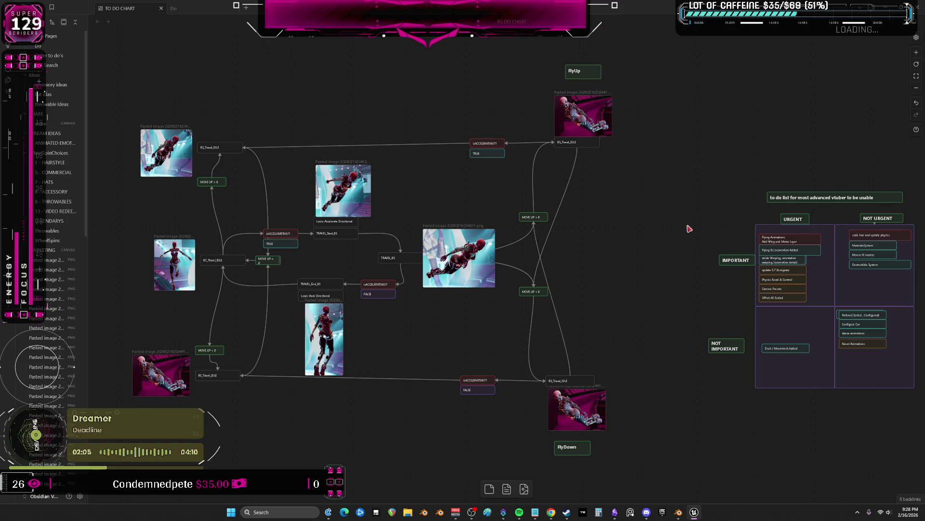
left_click(585, 74)
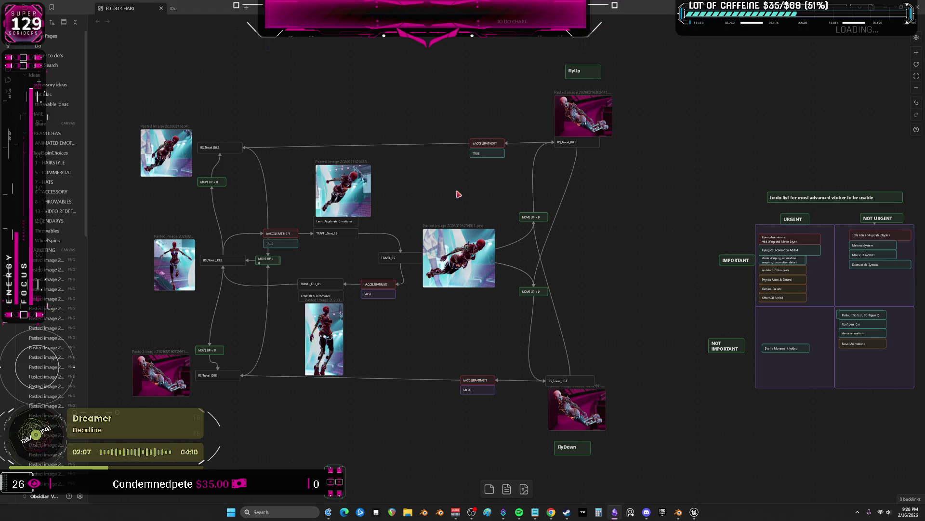
key("ctrl+v")
left_click_drag(506, 265, 452, 221)
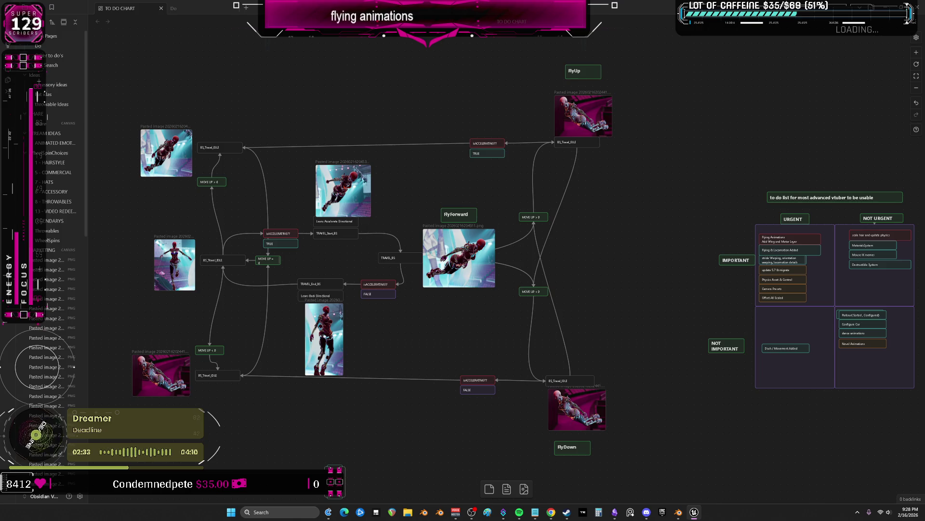
scroll(512, 218, "left", 3)
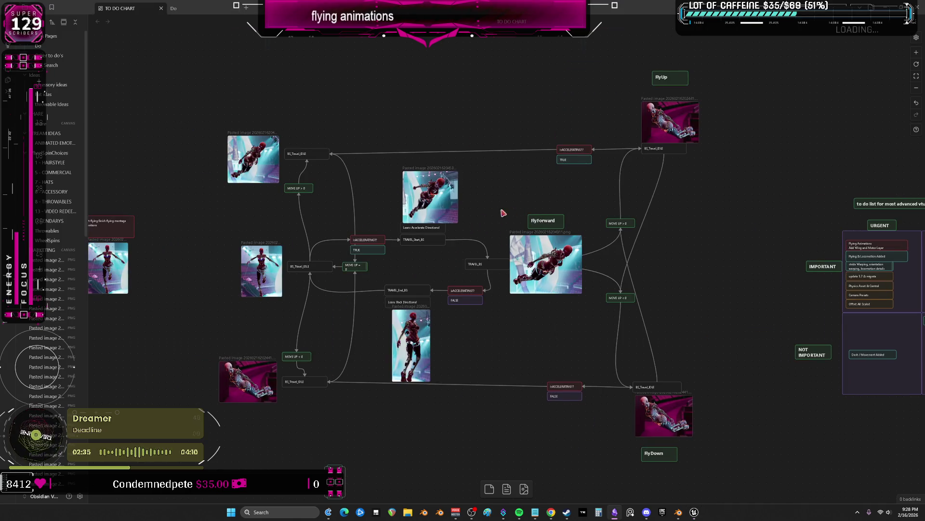
key("alt+Tab")
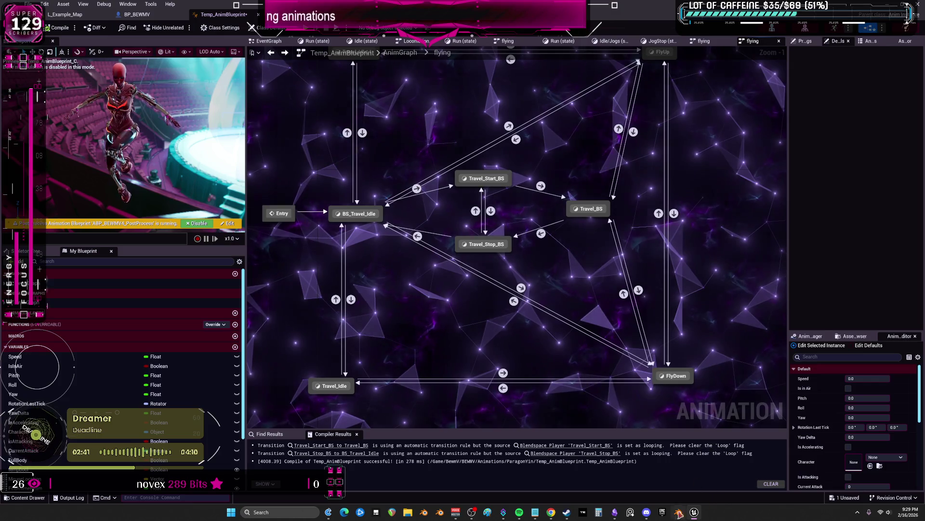
Switch to the Blender character file, restore the full animation workspace and pan the NLA strips to the Travel tracks
left_click(678, 512)
middle_click_drag(425, 283, 439, 284)
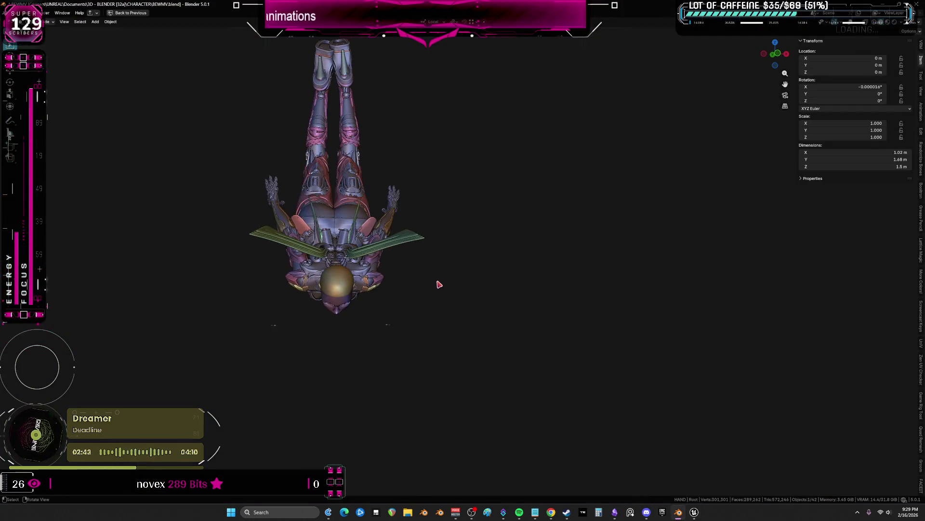
key("ctrl+space")
scroll(290, 109, "up", 2)
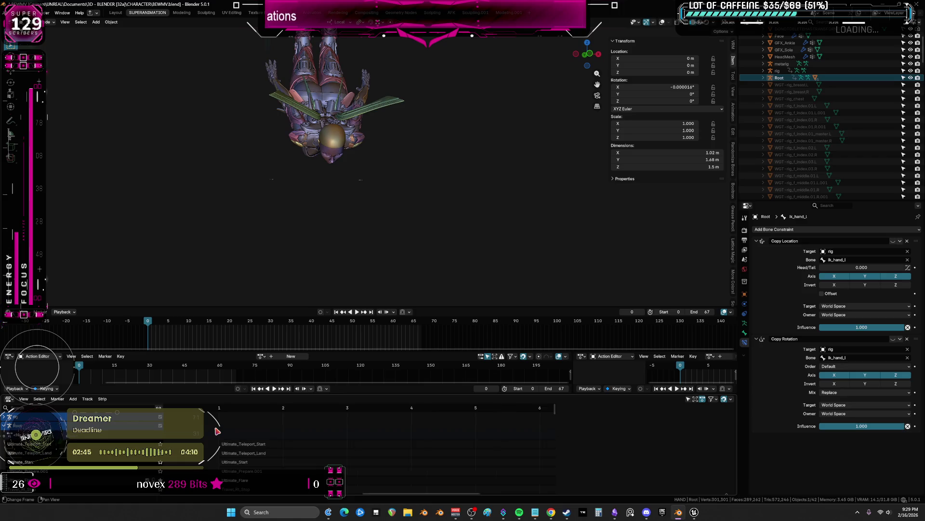
middle_click_drag(333, 181, 332, 94, "shift")
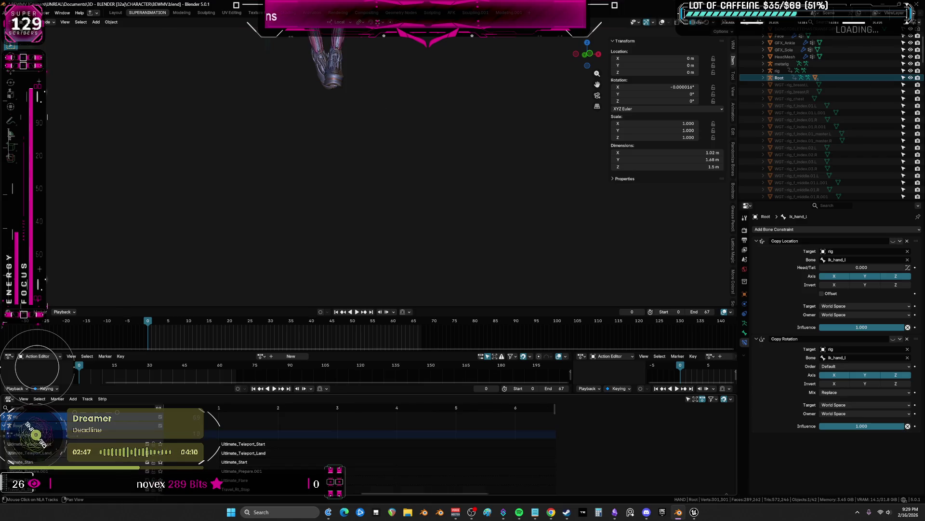
scroll(238, 441, "up", 3)
scroll(239, 442, "up", 3)
scroll(238, 442, "up", 3)
scroll(238, 441, "up", 3)
scroll(238, 441, "up", 2)
scroll(238, 441, "down", 3)
scroll(239, 441, "down", 2)
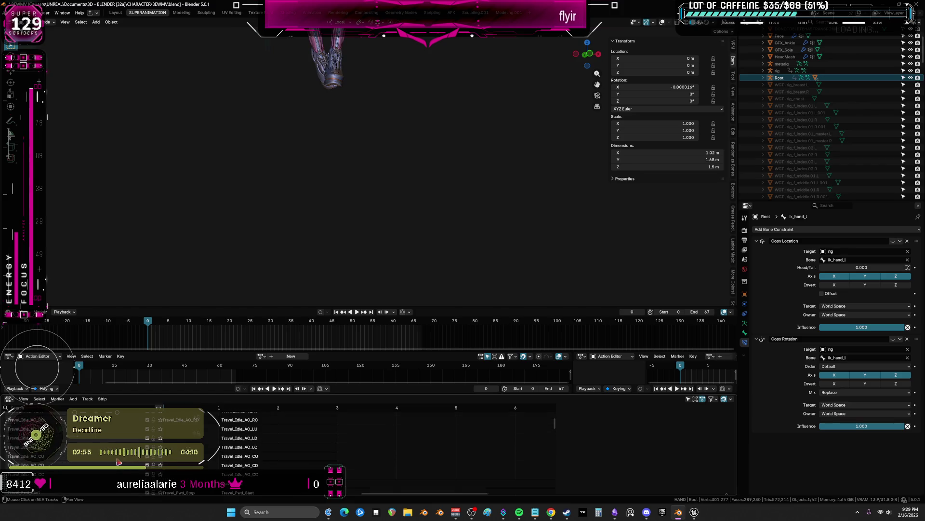
scroll(239, 441, "down", 1)
scroll(239, 441, "down", 2)
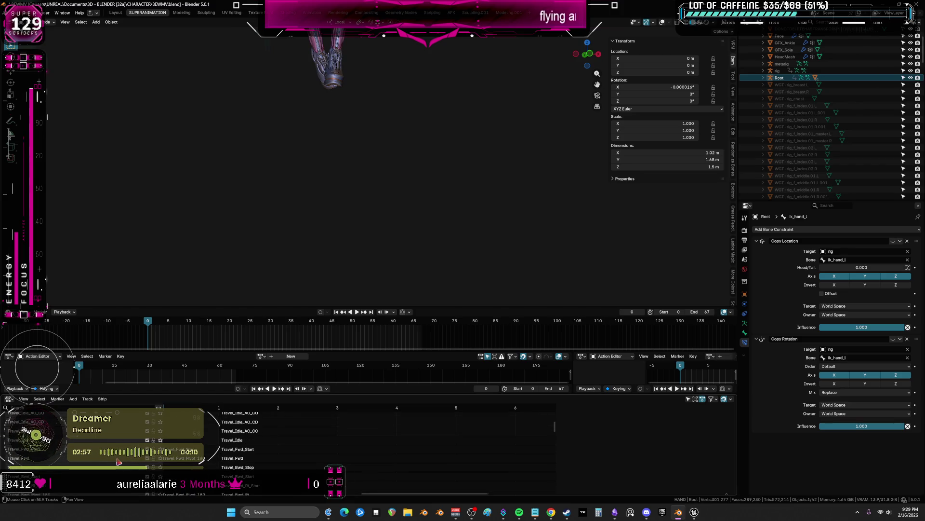
middle_click_drag(208, 450, 310, 447)
Enlarge the NLA editor to fill the window and resize the strip properties sidebar
left_click(288, 443)
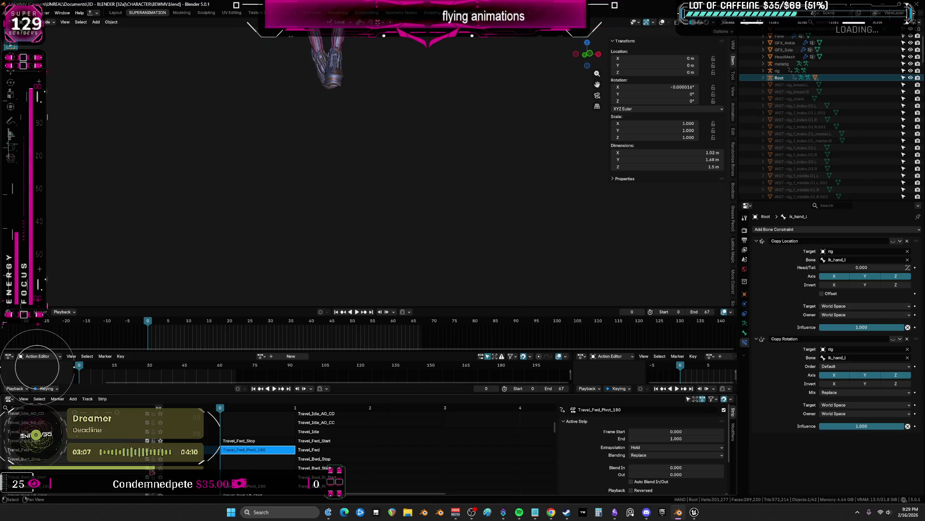
key("ctrl+space")
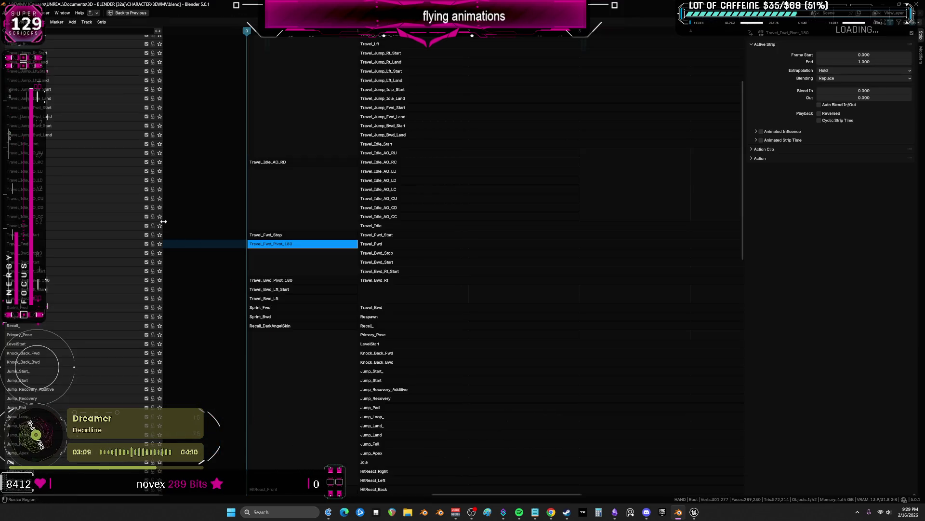
scroll(444, 258, "up", 2, "ctrl")
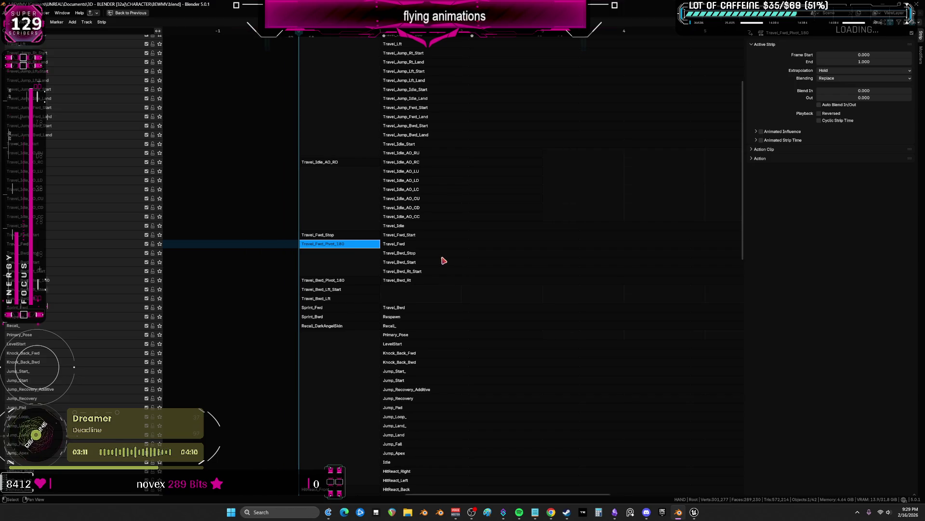
mouse_move(745, 203)
left_mouse_down()
mouse_move(739, 358)
mouse_move(730, 302)
left_mouse_up()
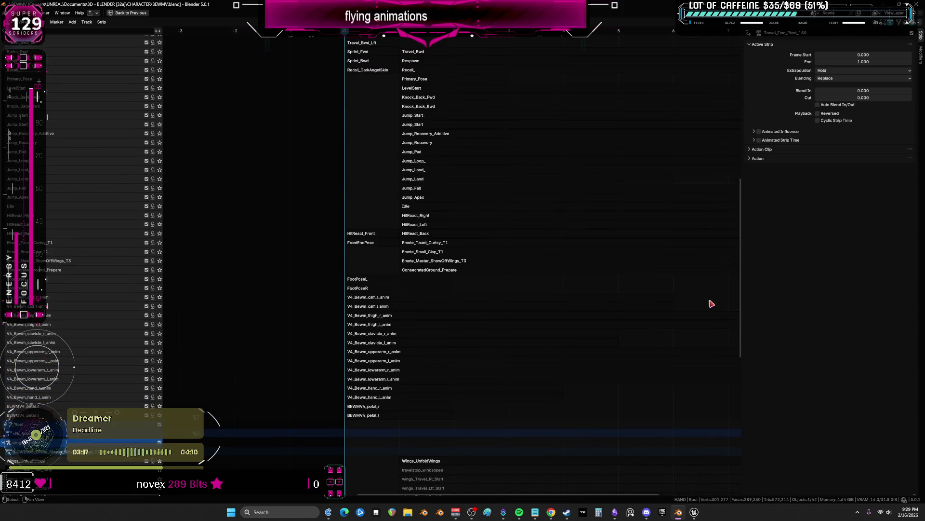
left_click(48, 258)
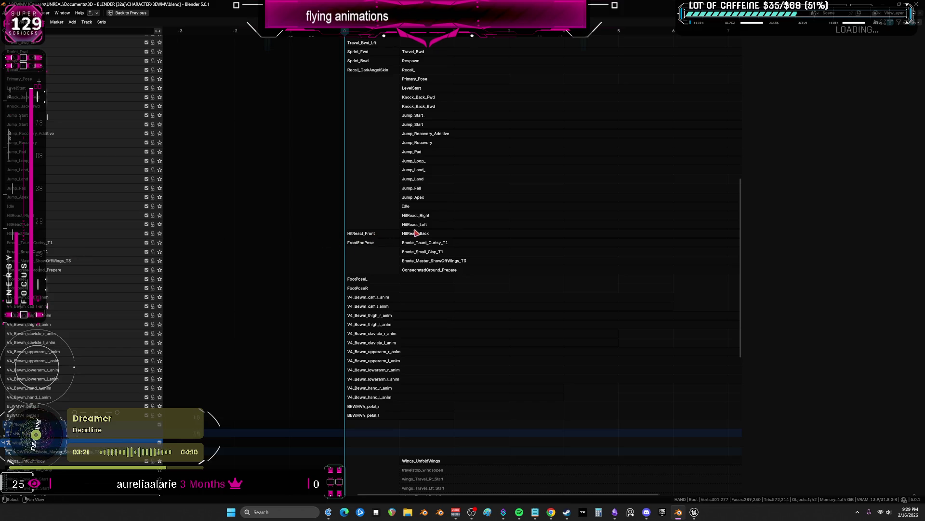
Undo the accidental Temp-Meta strip shift so the HitReact_Front strip sits back at frames 0–1
left_click(369, 236)
left_click_drag(442, 217, 514, 206)
key("ctrl+z")
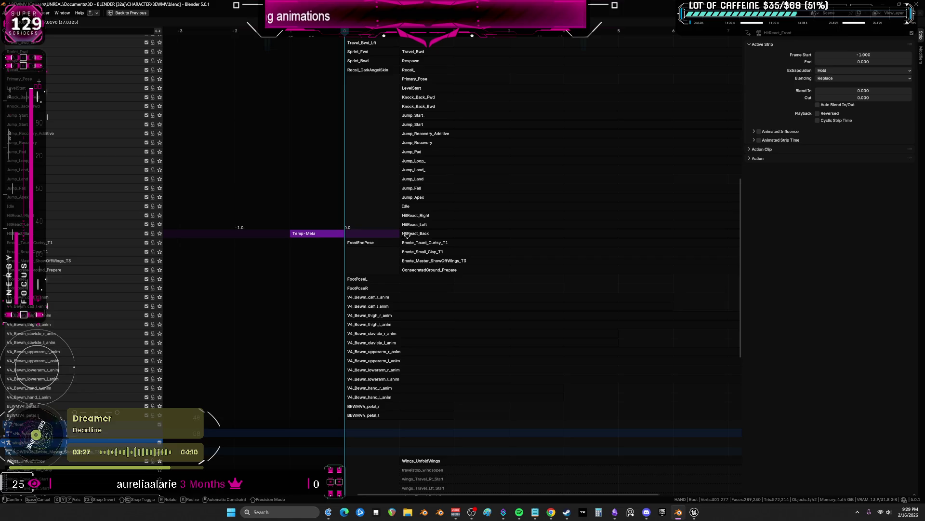
left_click(779, 94)
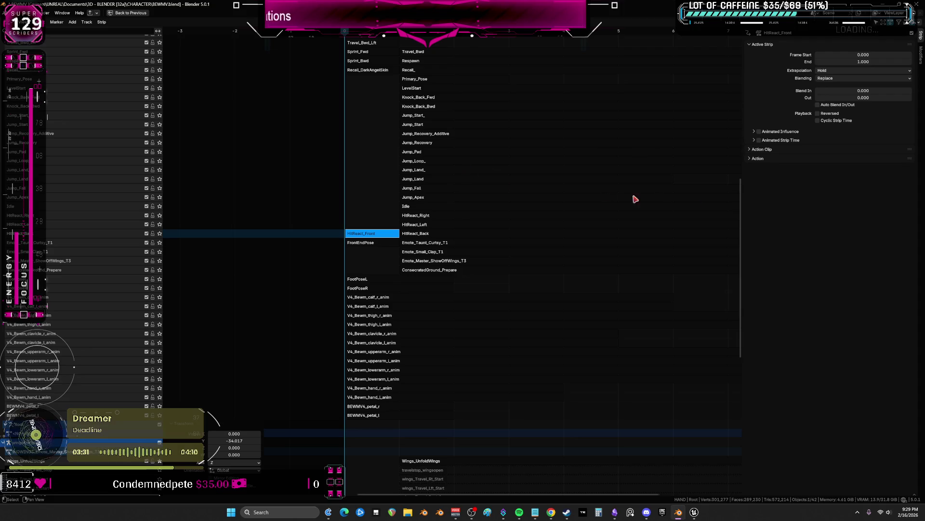
scroll(740, 199, "up", 2)
left_click_drag(740, 199, 730, 31)
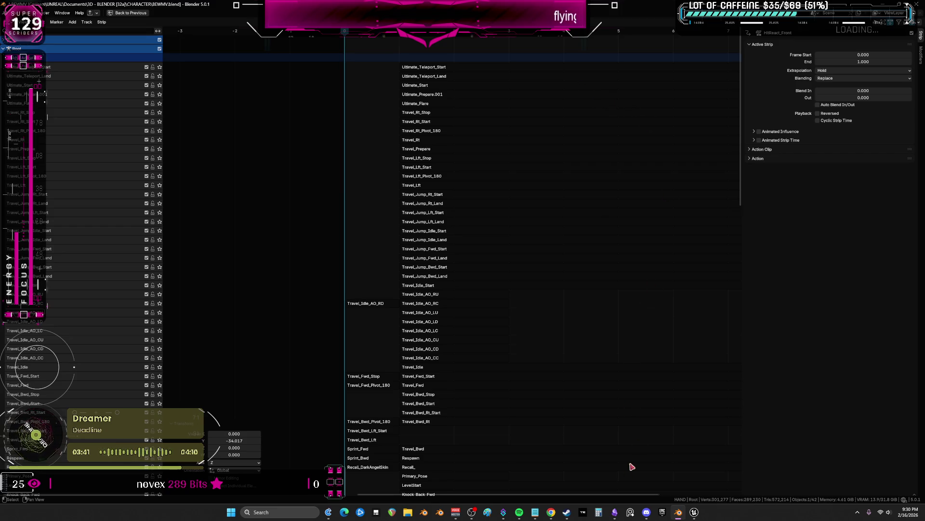
mouse_move(614, 512)
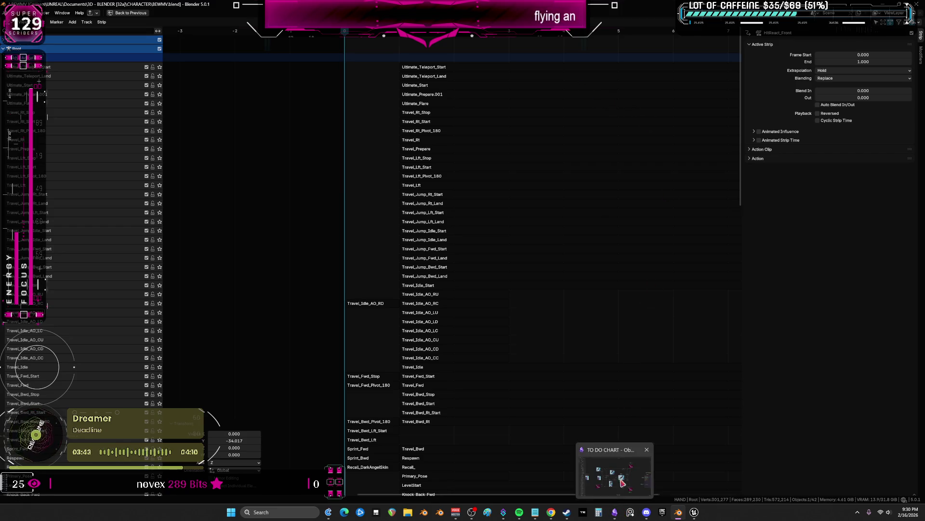
Glance at the Obsidian flying state chart and return to the Unreal animation graph
left_click(614, 470)
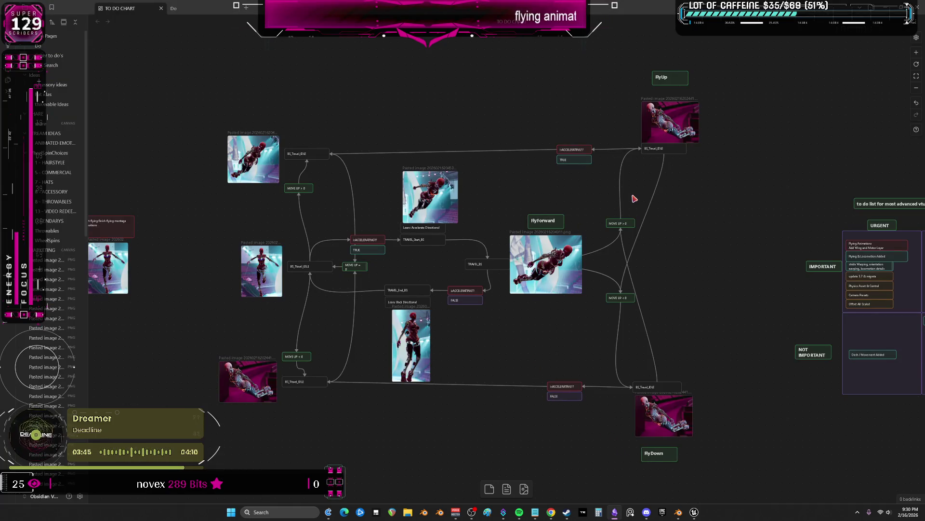
key("alt+Tab")
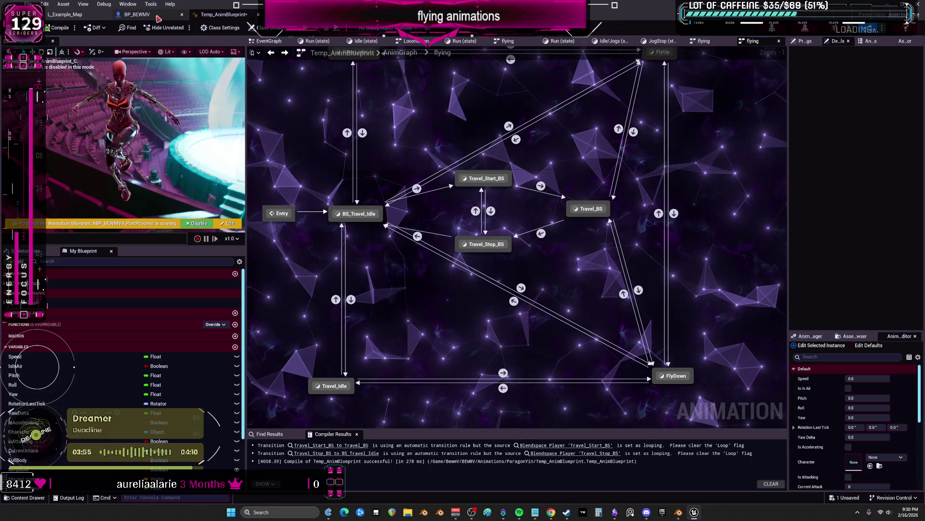
From the Travel_BS state, open the blend space editor and preview BS_Travel_Idle and Travel_Stop_BS poses across directions
double_click(591, 208)
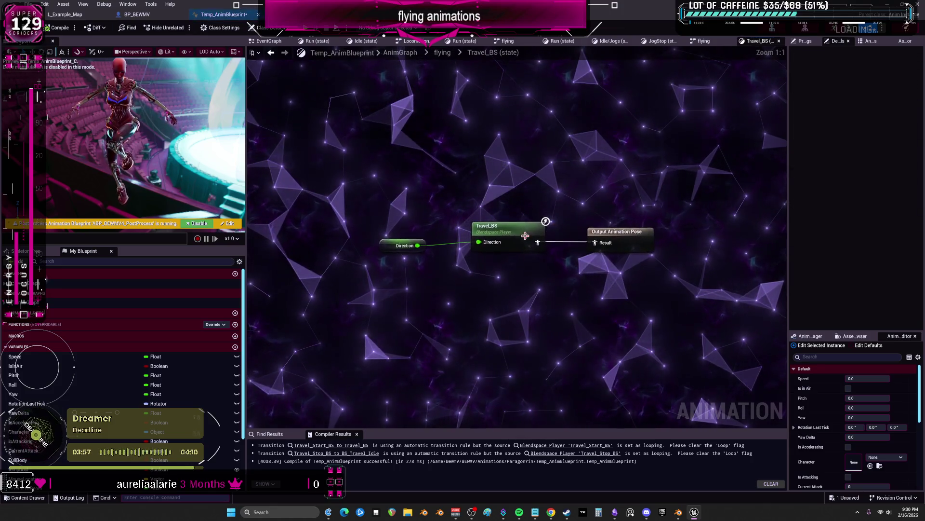
left_click(508, 233)
double_click(507, 234)
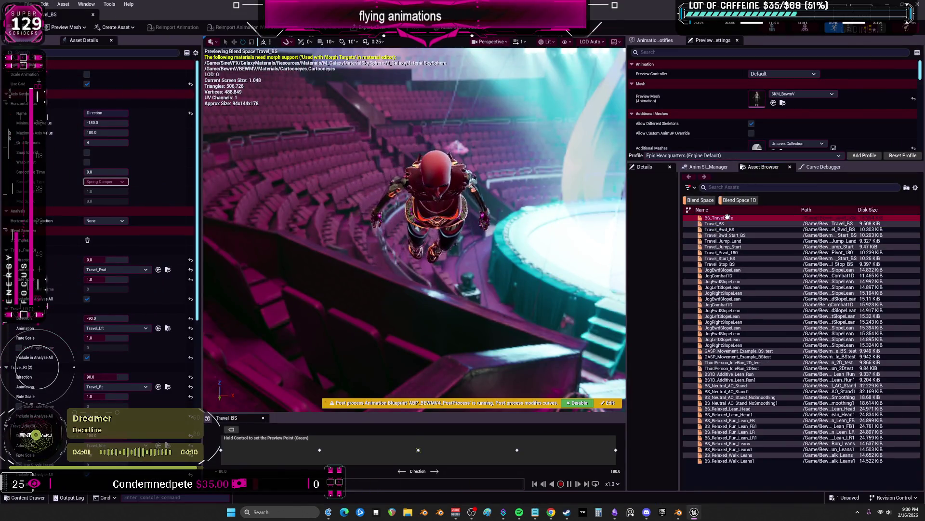
double_click(720, 218)
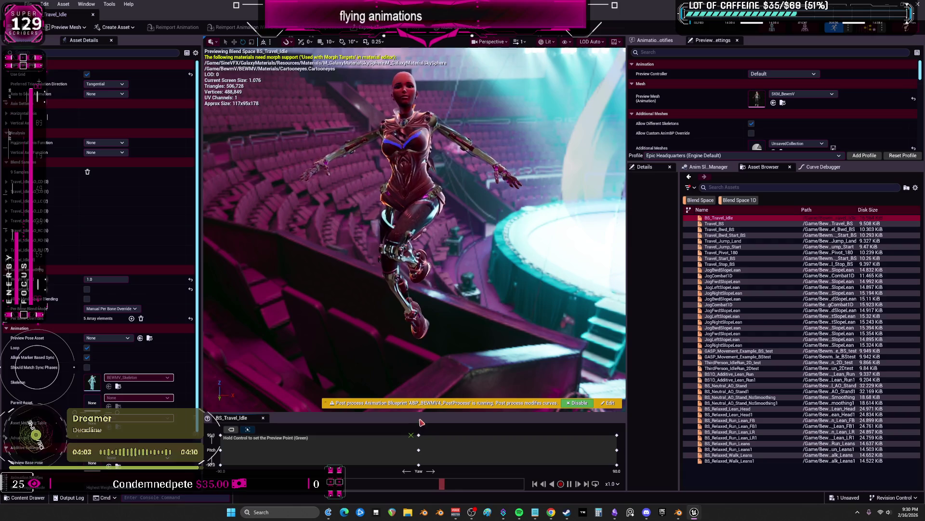
left_click_drag(421, 412, 421, 307)
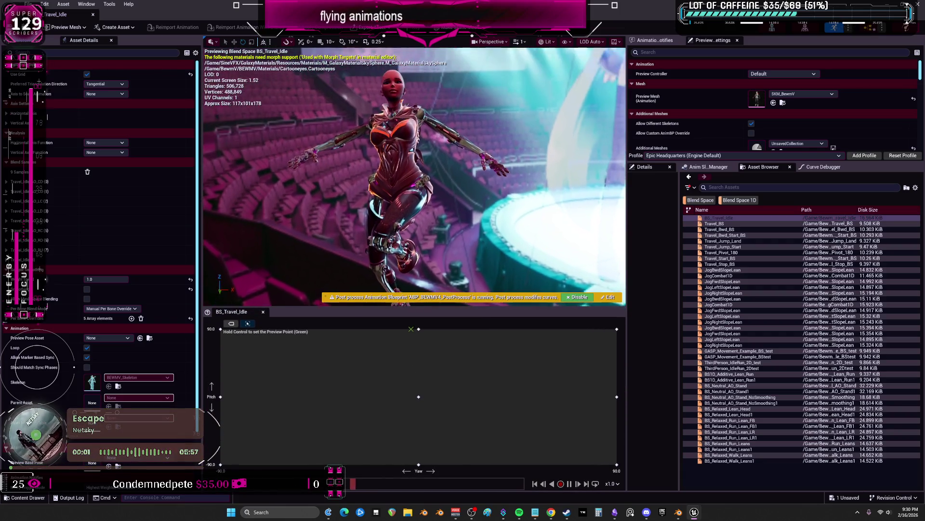
mouse_move(475, 369)
left_mouse_down()
mouse_move(392, 428)
mouse_move(432, 388)
left_mouse_up()
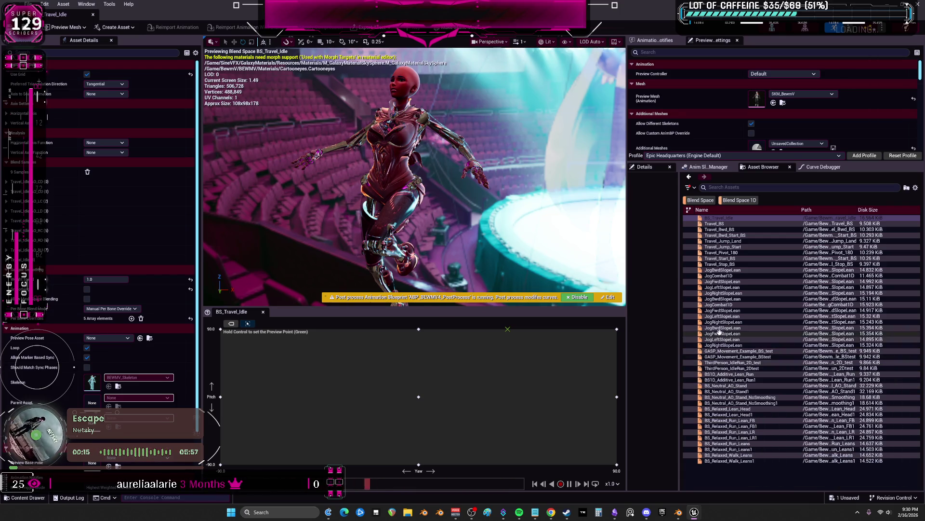
double_click(720, 264)
mouse_move(523, 364)
left_mouse_down()
mouse_move(362, 405)
mouse_move(496, 398)
left_mouse_up()
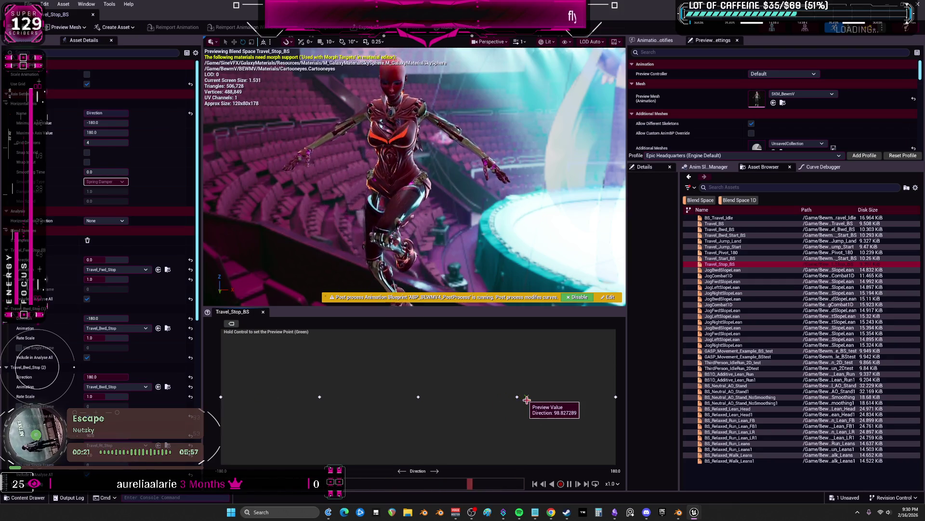
Preview Travel_Start, Pivot_180, Jump_Start, Jump_Land, Bwd_Start and Bwd blend spaces in turn
double_click(720, 258)
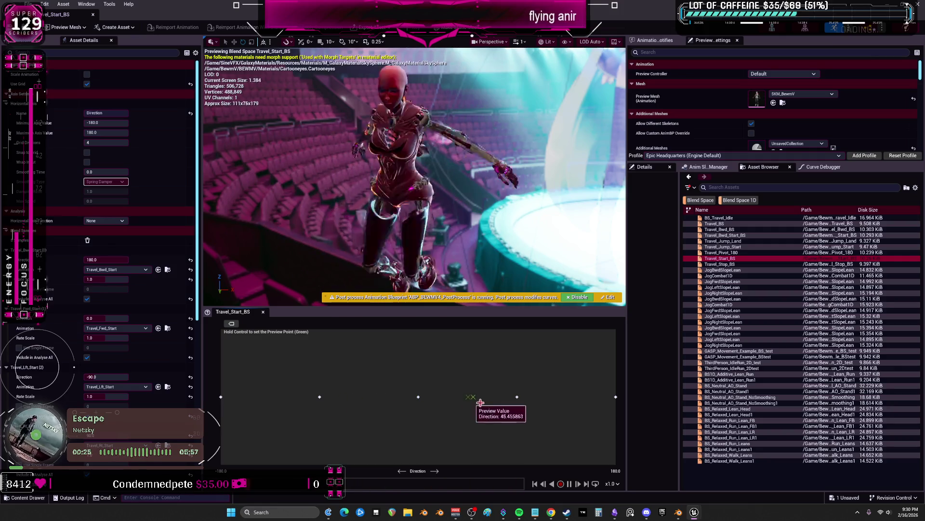
double_click(726, 252)
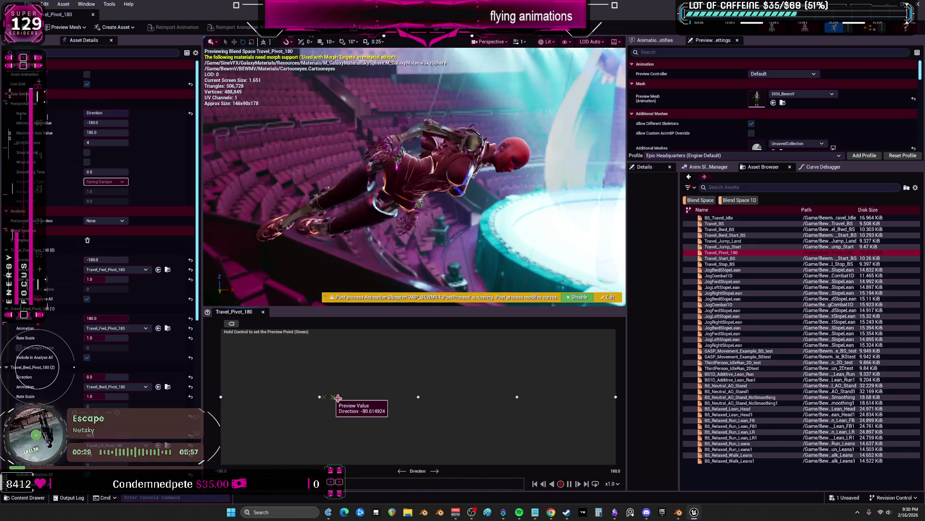
double_click(719, 247)
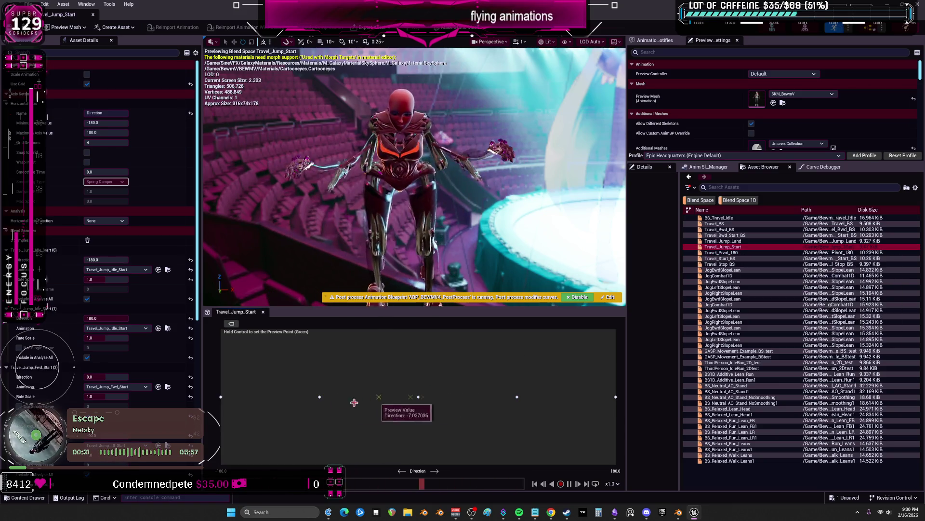
double_click(719, 240)
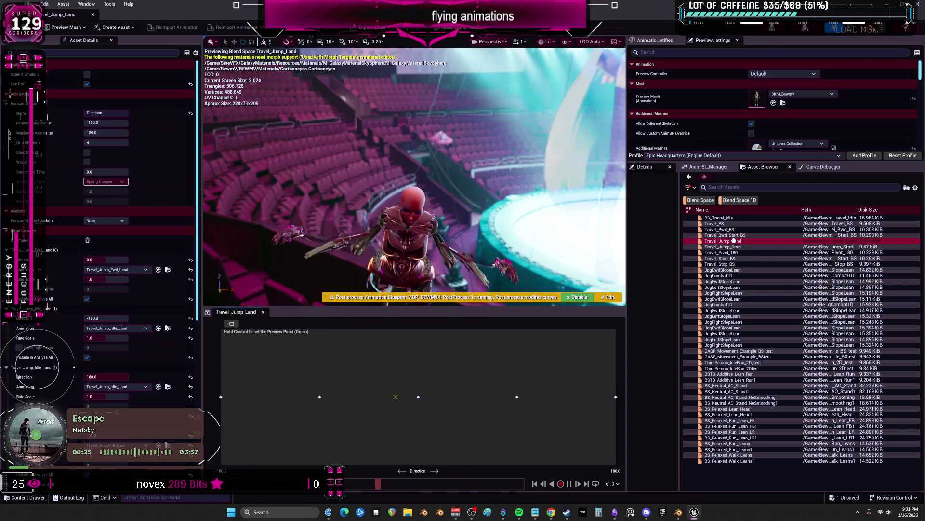
double_click(724, 234)
mouse_move(376, 405)
left_mouse_down()
mouse_move(502, 394)
mouse_move(400, 400)
left_mouse_up()
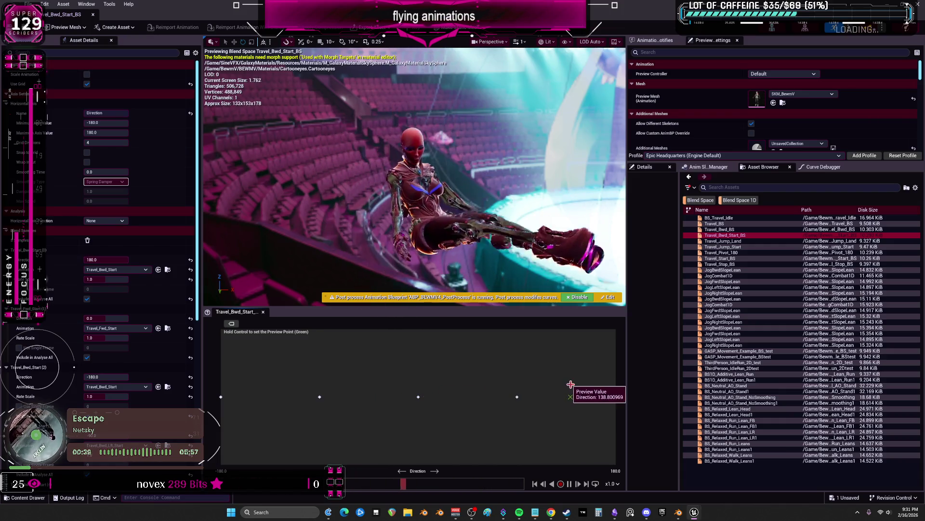
double_click(723, 229)
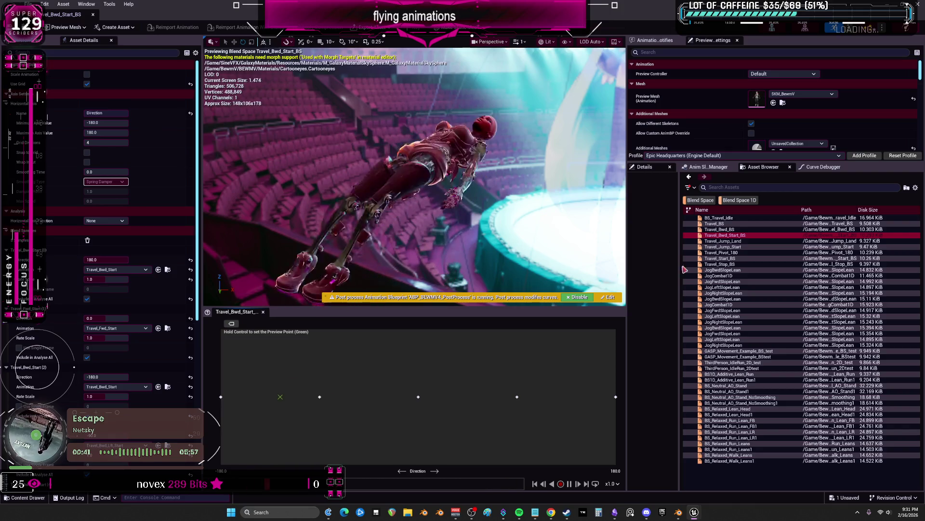
left_click_drag(418, 396, 537, 396)
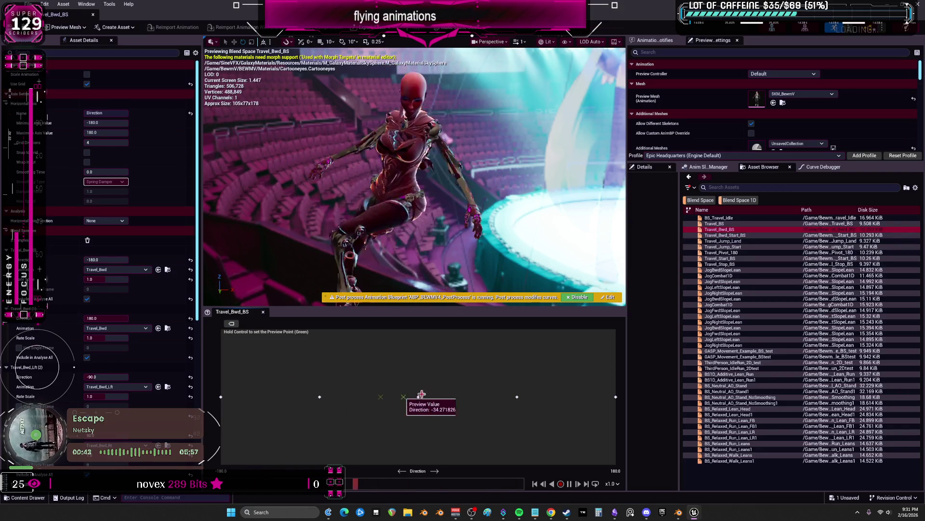
Compare Travel_BS with BS_Travel_Idle, finishing with Travel_BS previewed at another direction
double_click(723, 223)
left_click_drag(418, 406, 470, 397)
double_click(719, 218)
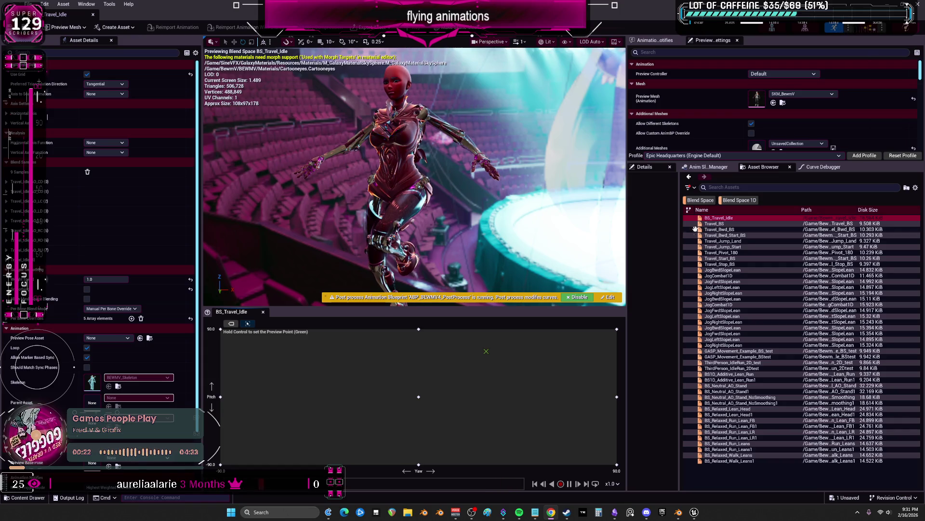
left_click(718, 224)
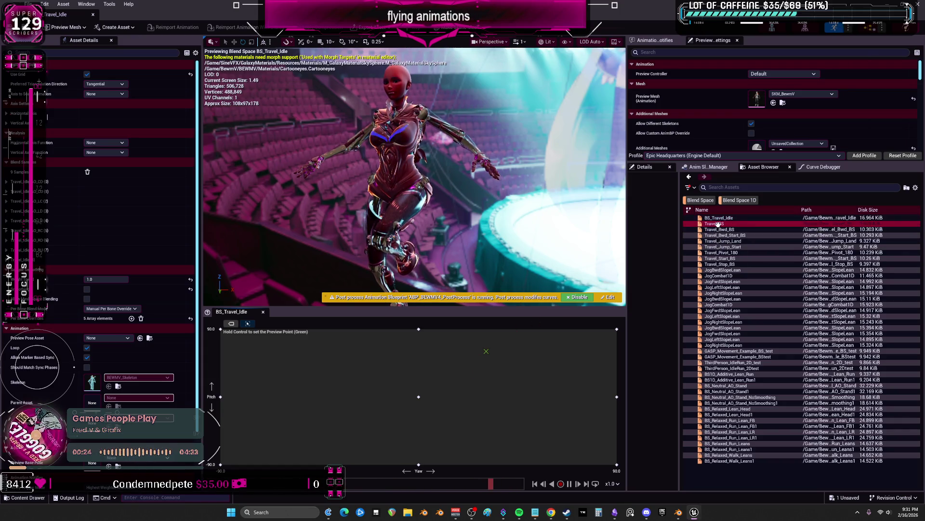
double_click(718, 223)
left_click_drag(290, 397, 373, 384, "ctrl")
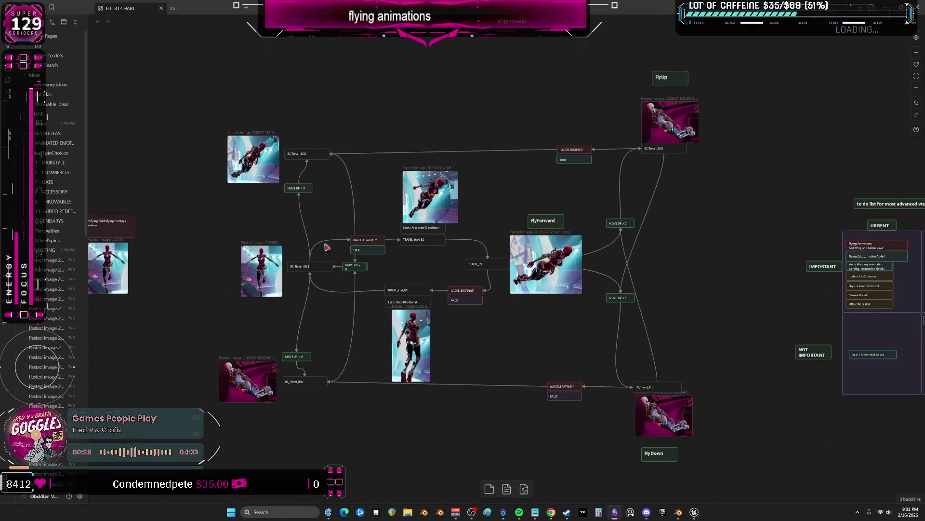
scroll(294, 214, "up", 3)
scroll(312, 145, "up", 2)
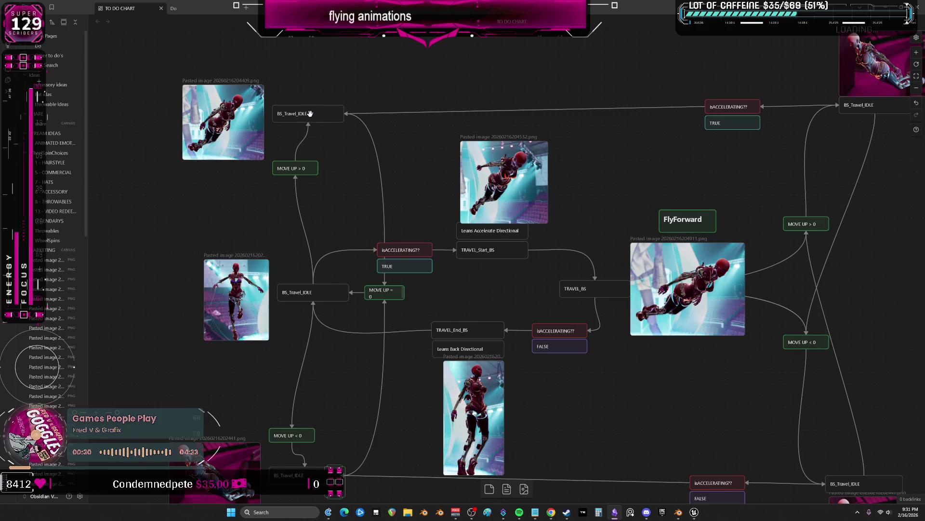
Pan the chart around the travel and accelerating cards, then return to the Unreal animation editor
mouse_move(338, 403)
middle_mouse_down()
mouse_move(343, 309)
mouse_move(346, 367)
middle_mouse_up()
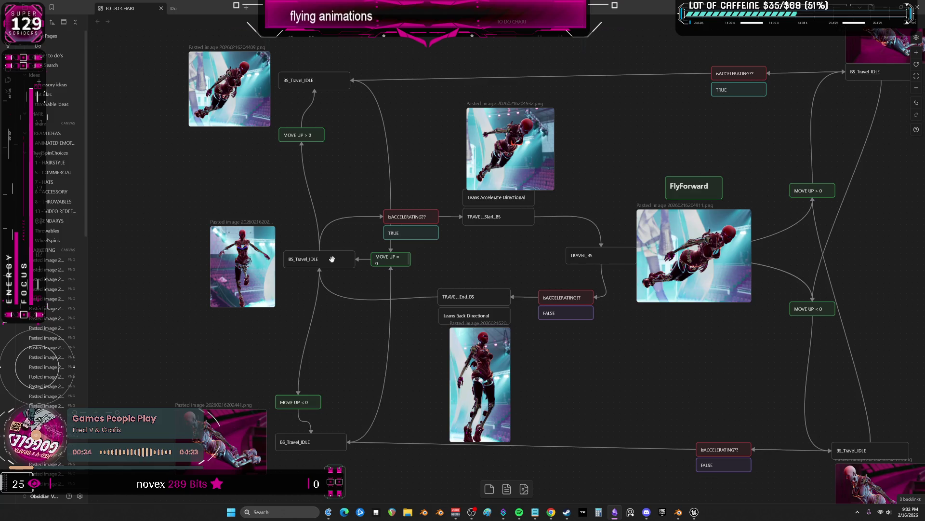
mouse_move(616, 360)
middle_mouse_down()
mouse_move(523, 401)
mouse_move(525, 349)
mouse_move(553, 356)
middle_mouse_up()
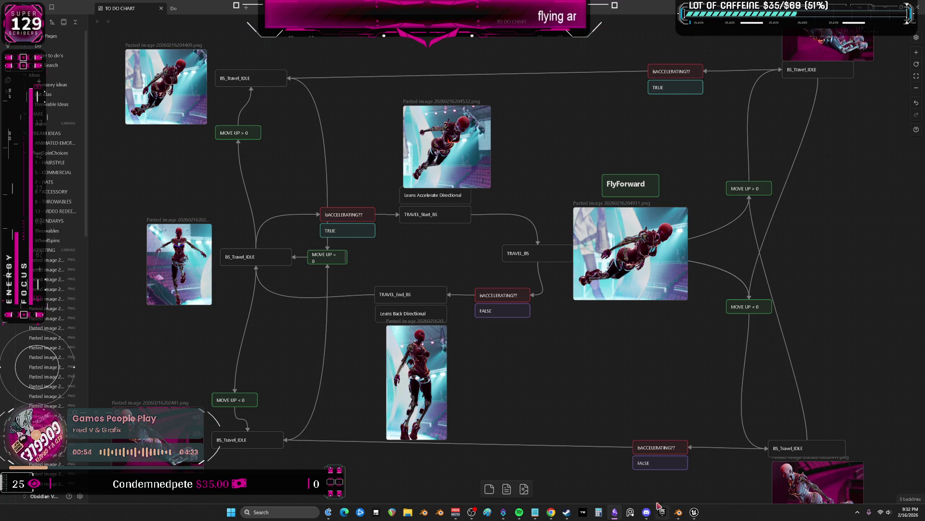
left_click(694, 512)
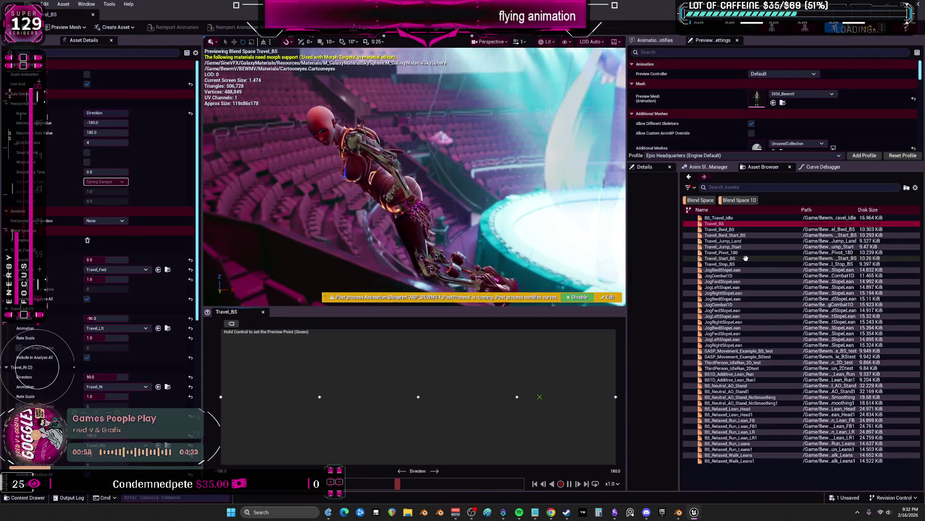
Preview BS_Travel_Idle poses across yaw and pitch, then inspect the BS_Travel_Idle state's graph
double_click(719, 218)
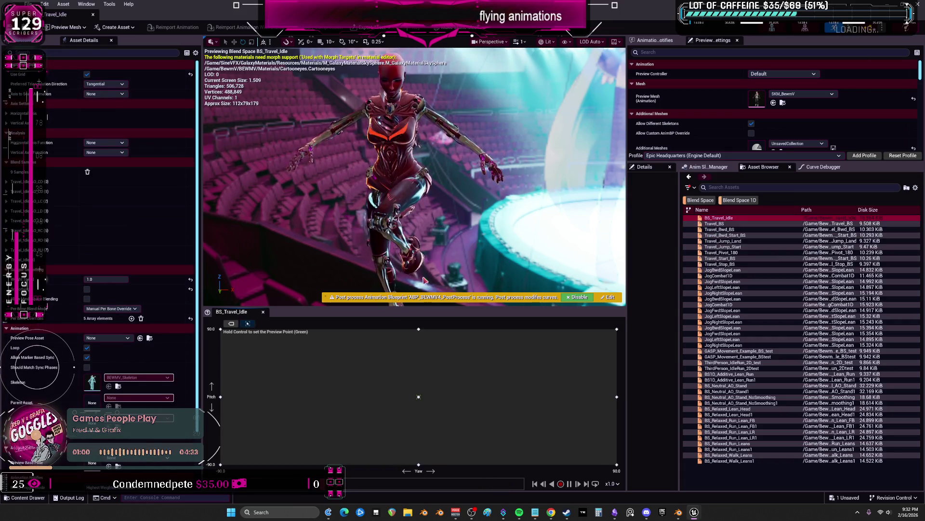
left_click_drag(426, 348, 590, 388)
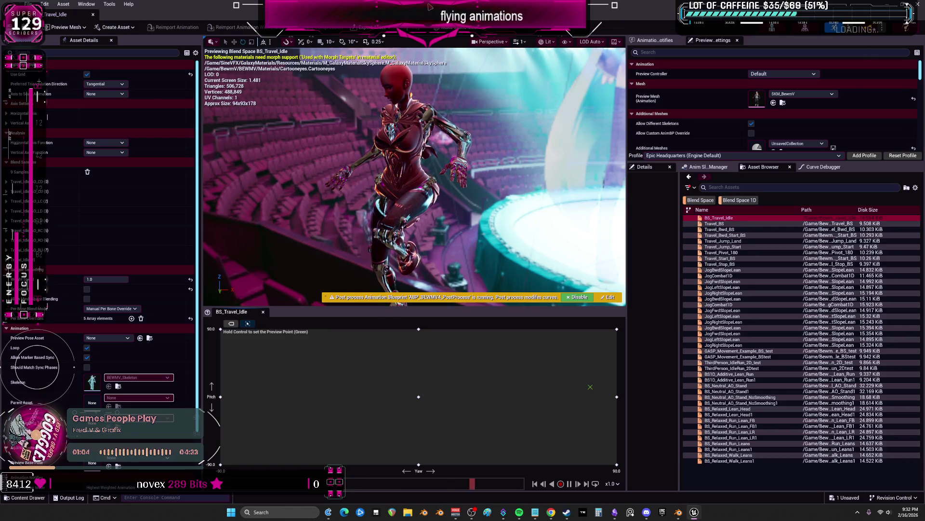
left_click(224, 14)
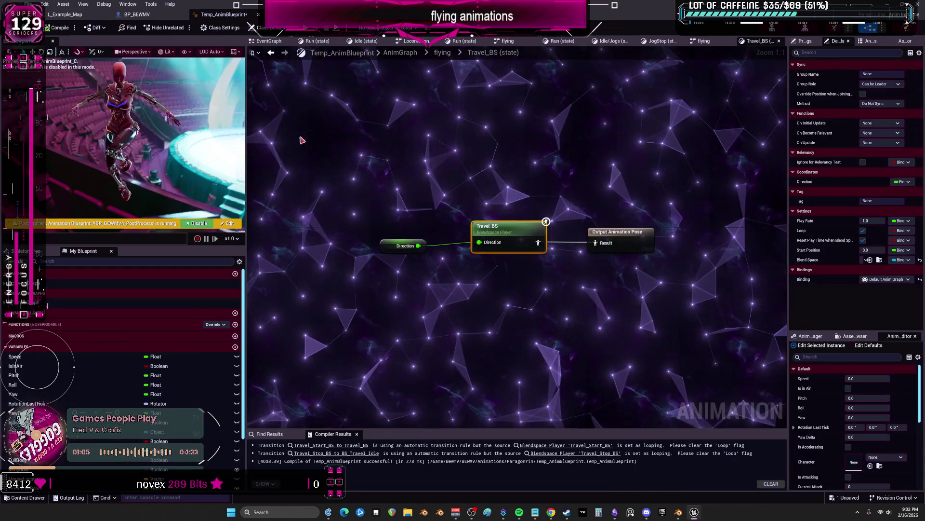
left_click(444, 54)
double_click(384, 232)
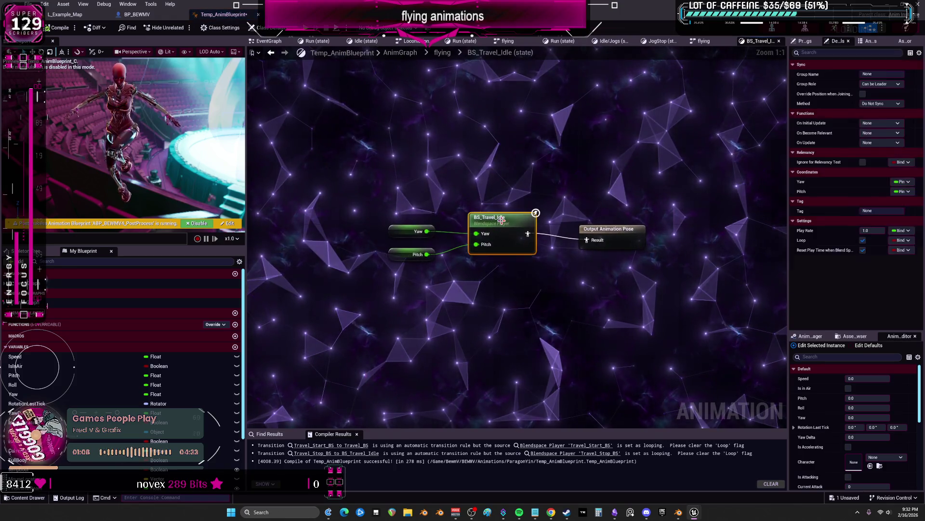
Inspect the Travel_BS blendspace player settings inside the Travel_Idle_1 state and switch to the Obsidian canvas
left_click(443, 53)
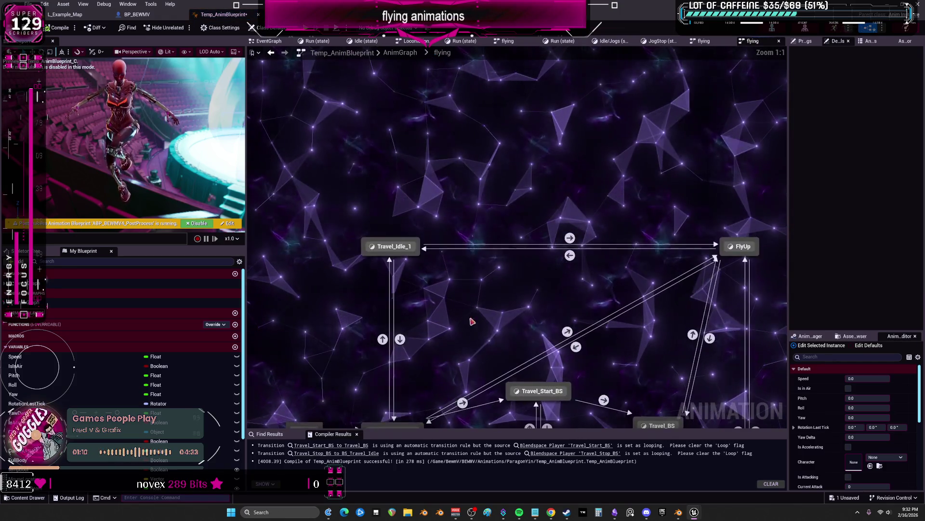
double_click(394, 247)
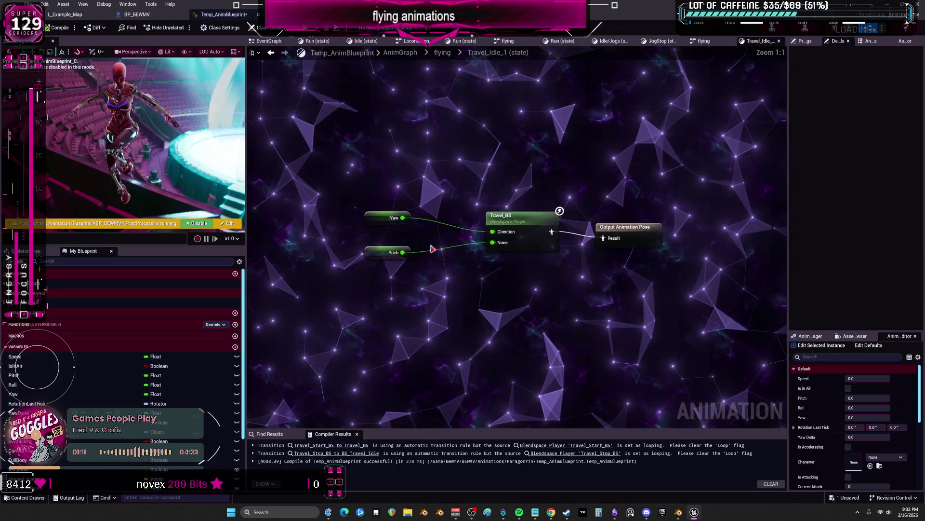
left_click(518, 220)
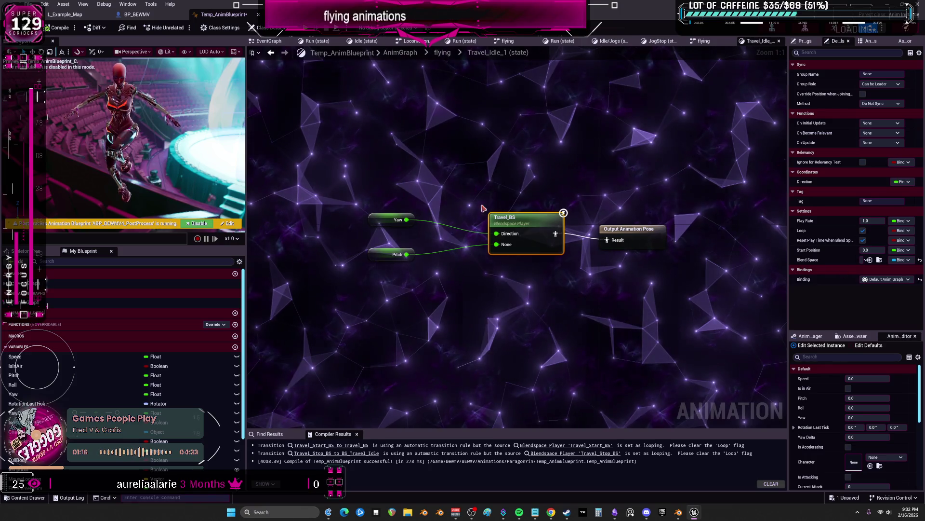
key("alt+Tab")
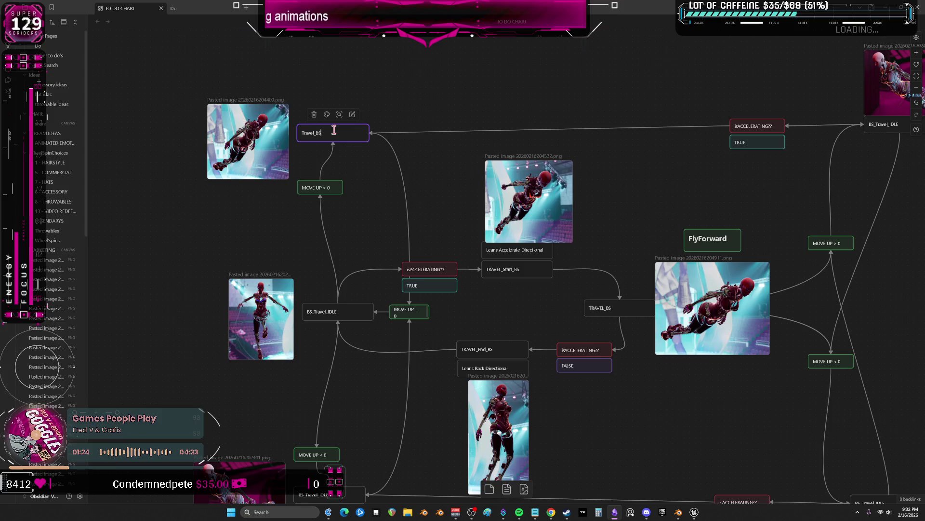
scroll(373, 242, "down", 2)
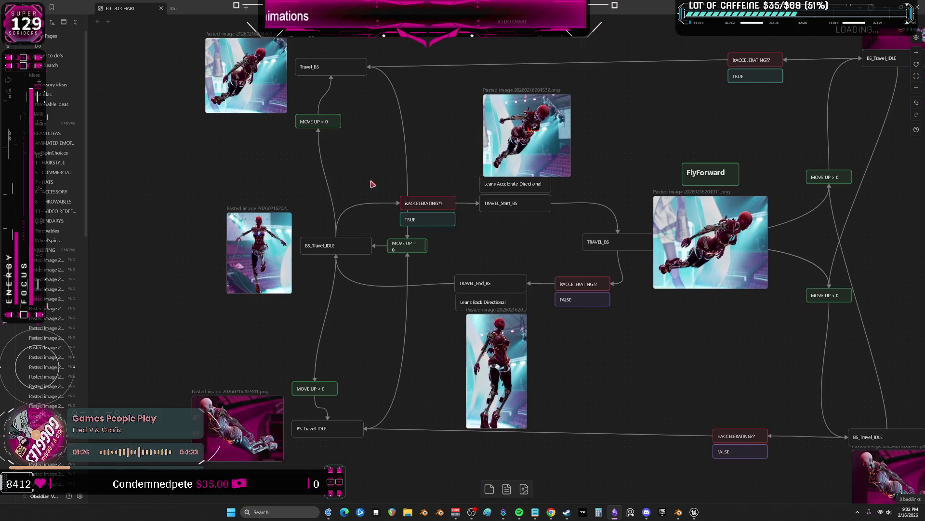
Pan the chart left after renaming the card to Travel_BS and return to the Unreal graph
left_click_drag(351, 380, 238, 367)
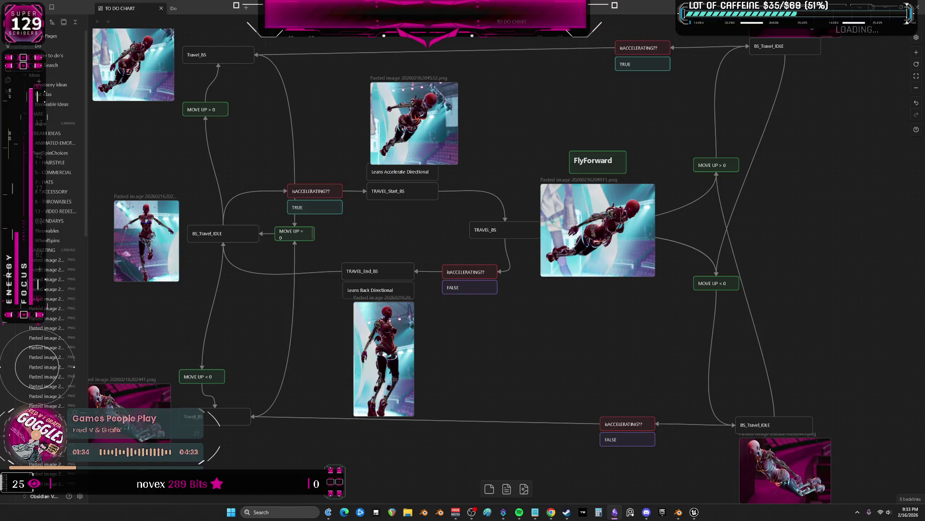
key("alt+Tab")
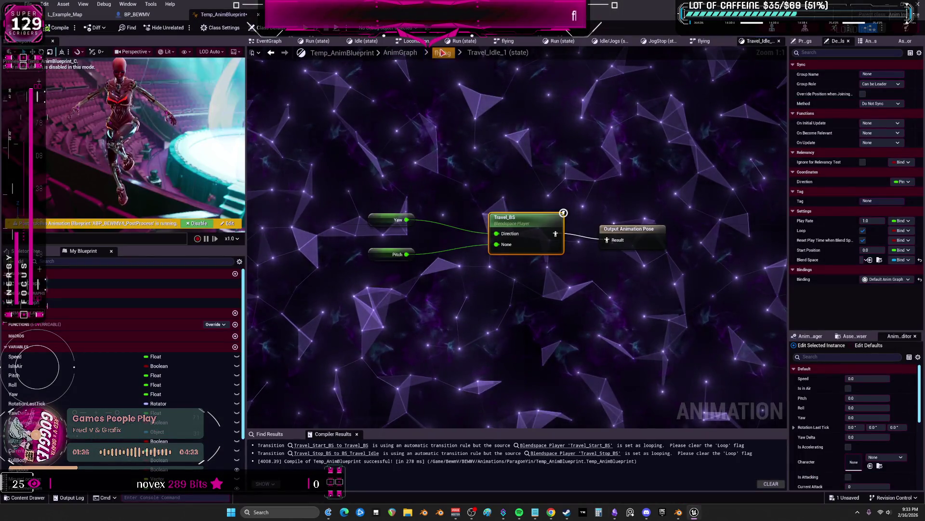
scroll(627, 157, "up", 2)
Confirm the FlyUp and BS_Travel_Idle states both use the BS_Travel_Idle blendspace player, then switch to Obsidian
double_click(719, 92)
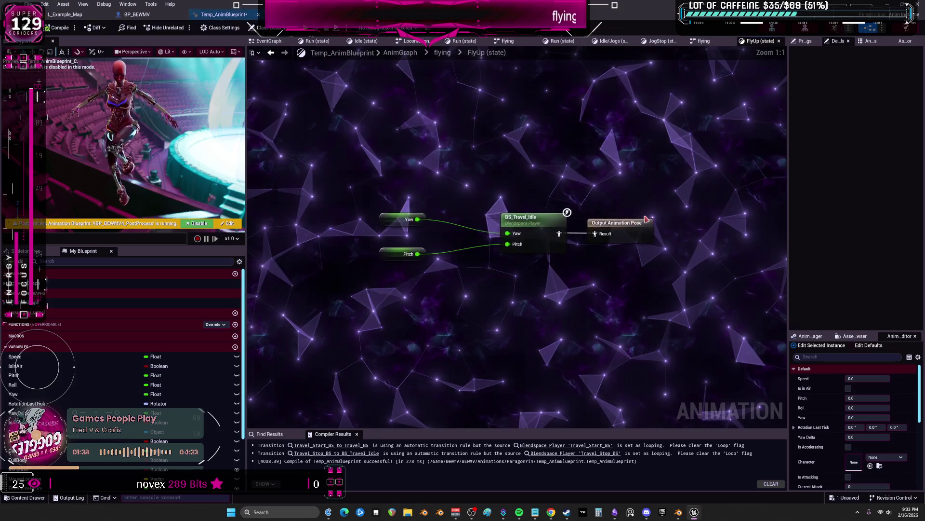
left_click(534, 220)
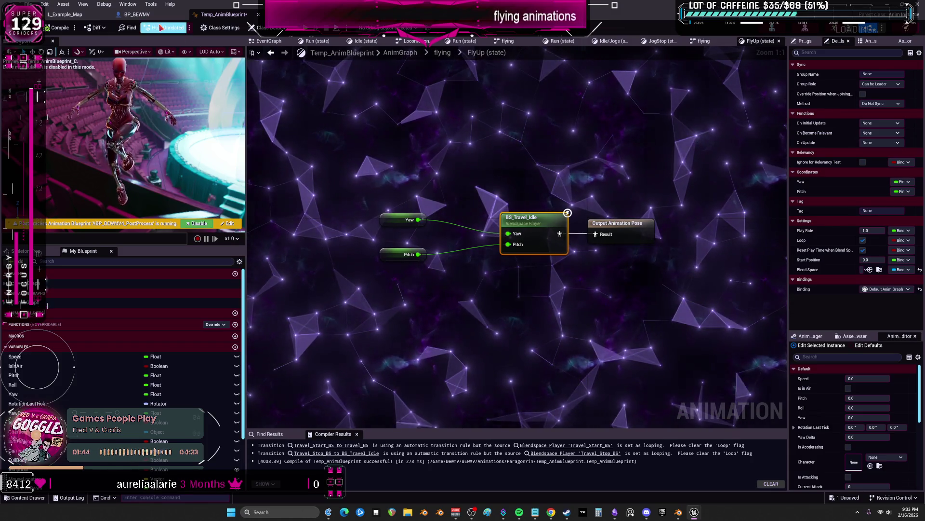
left_click(441, 53)
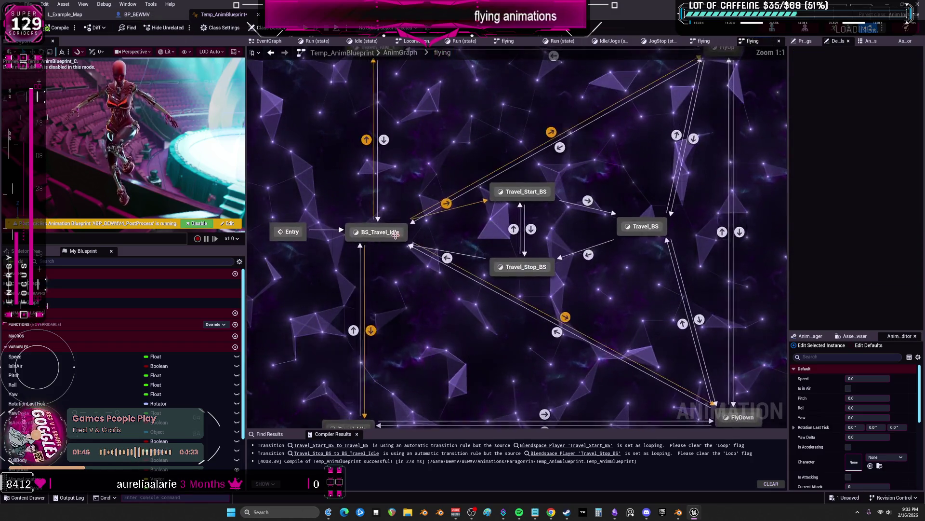
double_click(389, 237)
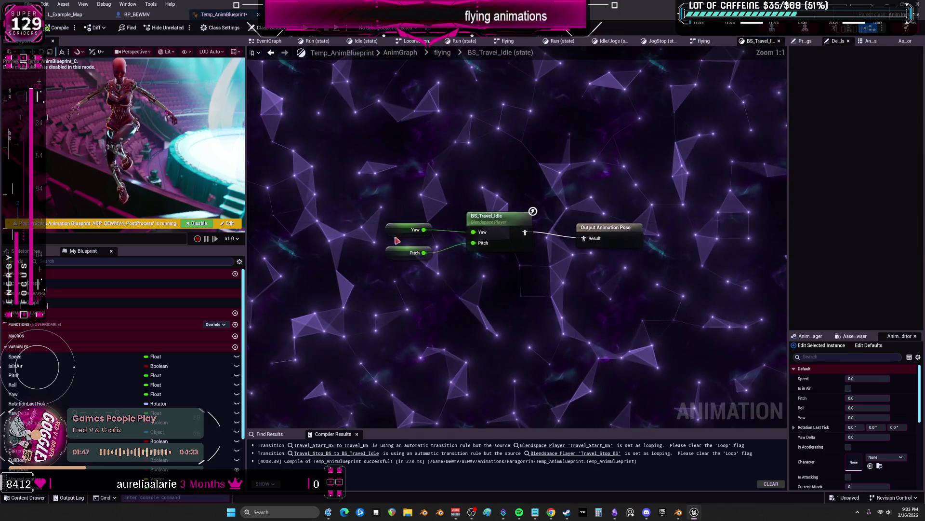
left_click(500, 222)
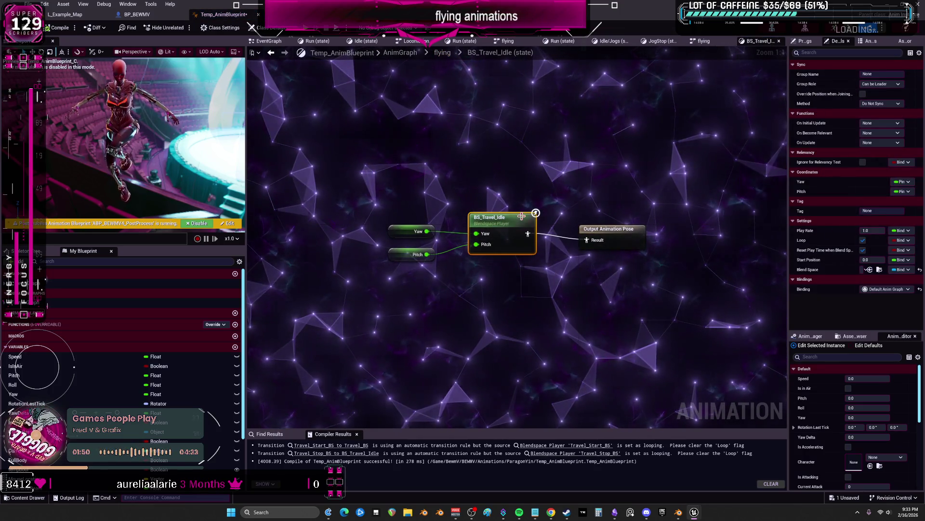
left_click(615, 513)
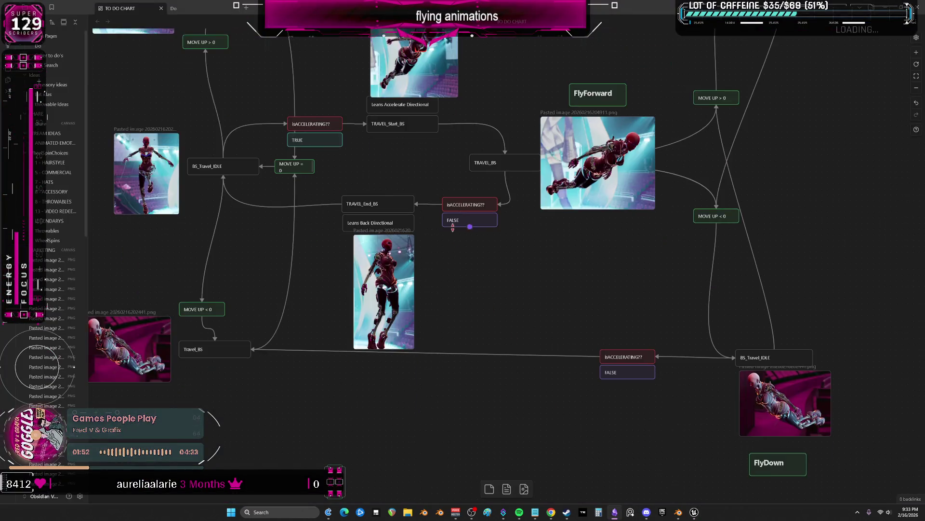
scroll(468, 199, "down", 1)
scroll(477, 210, "down", 1)
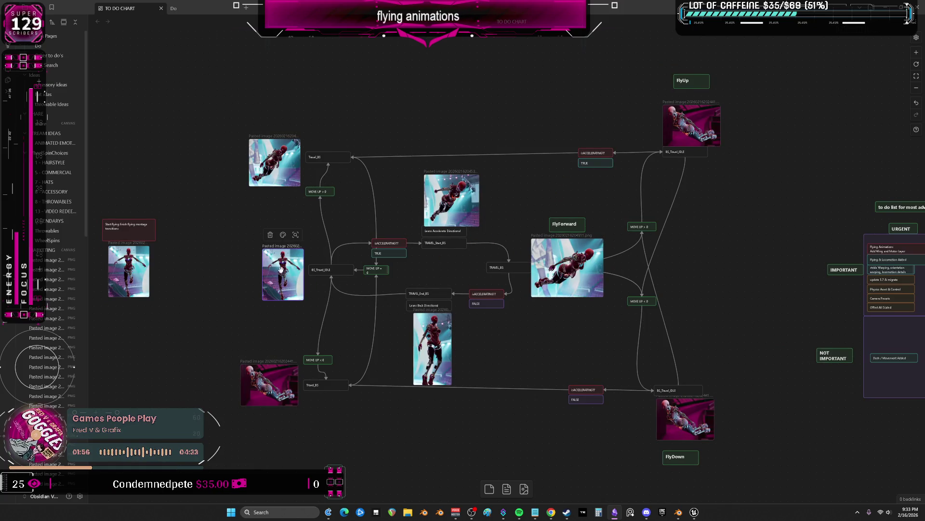
Paste a reference image beside the FlyUp card and discard an extra pasted one near FlyDown
key("ctrl+v")
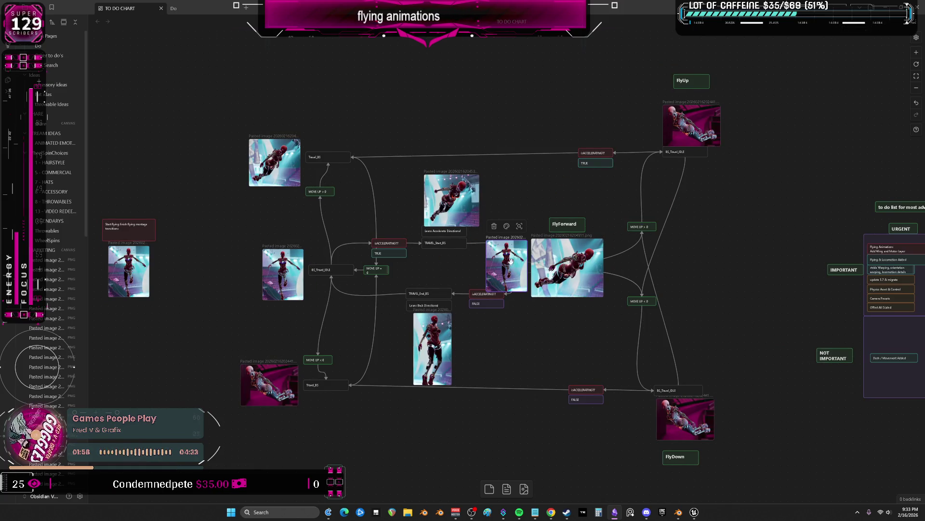
left_click_drag(508, 261, 741, 167)
scroll(709, 130, "up", 5)
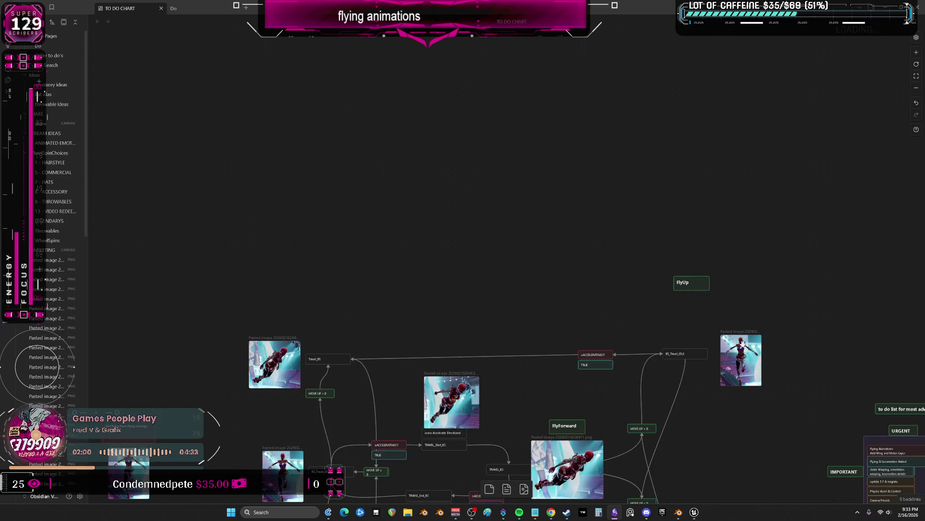
left_click_drag(742, 359, 676, 307)
scroll(476, 226, "down", 5)
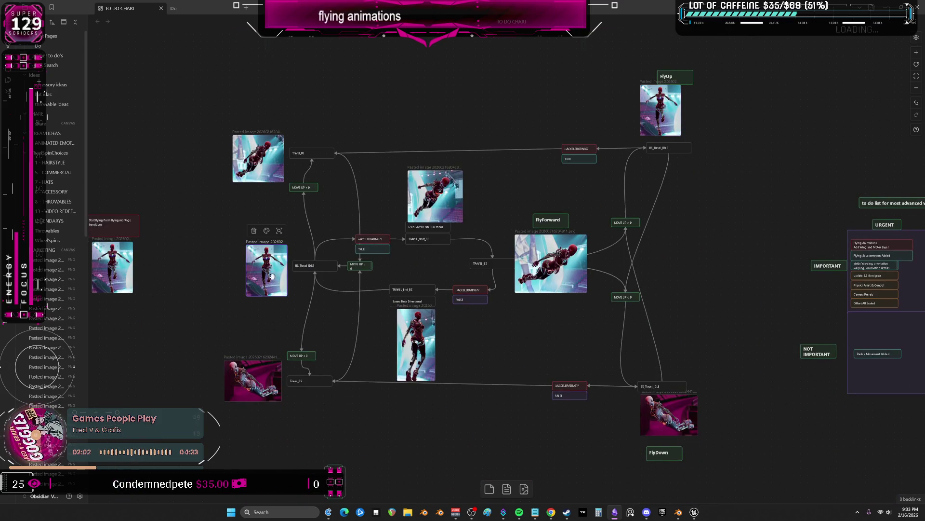
key("ctrl+v")
scroll(670, 310, "down", 1)
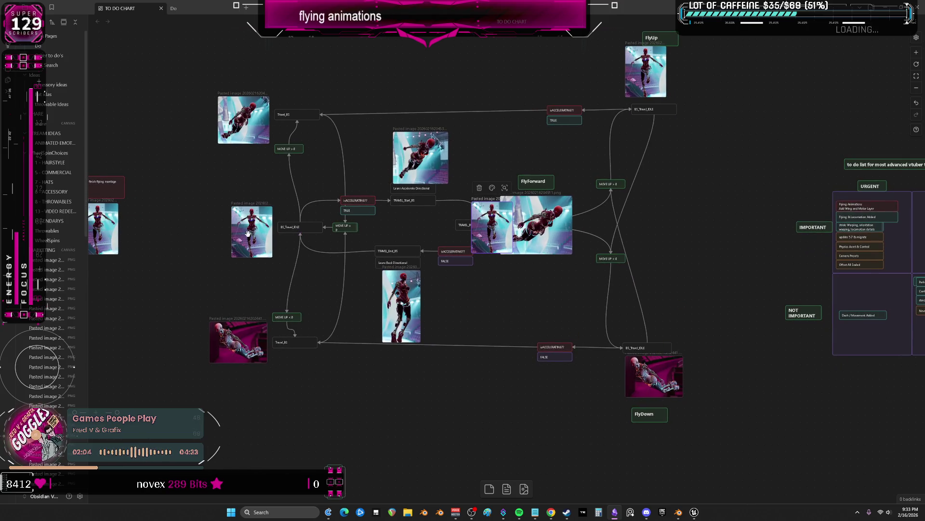
mouse_move(489, 226)
left_mouse_down()
mouse_move(696, 328)
mouse_move(653, 378)
left_mouse_up()
key("Delete")
scroll(401, 304, "up", 3)
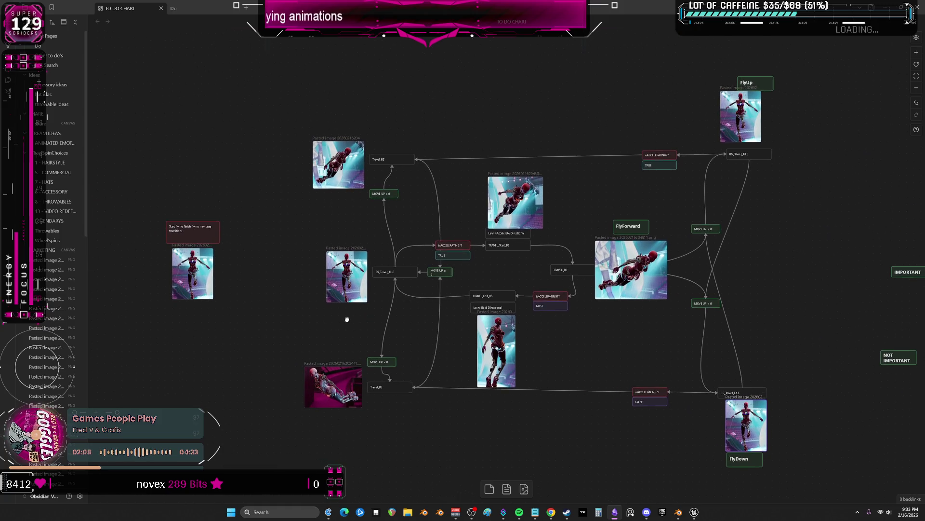
Paste a pink reference image by the top-left Travel_BS card and move an image up above the chart
middle_click_drag(402, 304, 385, 297)
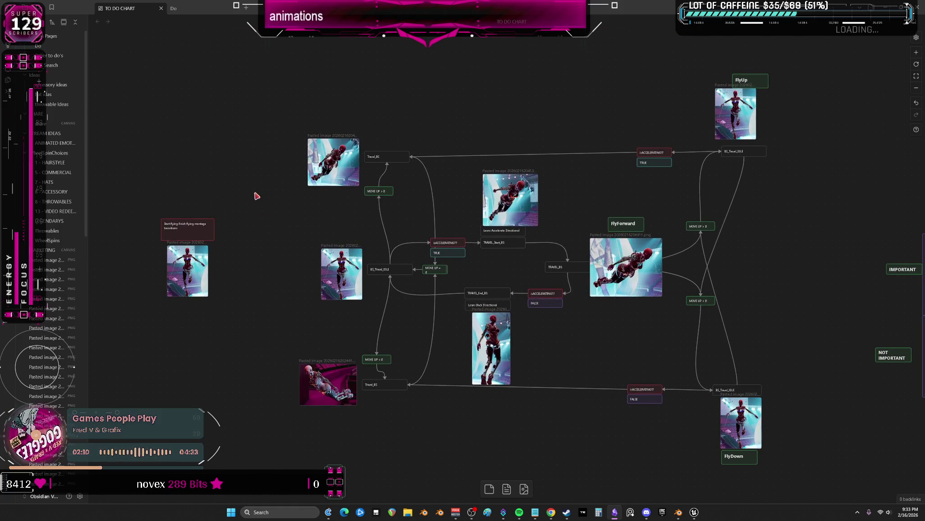
key("ctrl+v")
left_click_drag(508, 266, 343, 153)
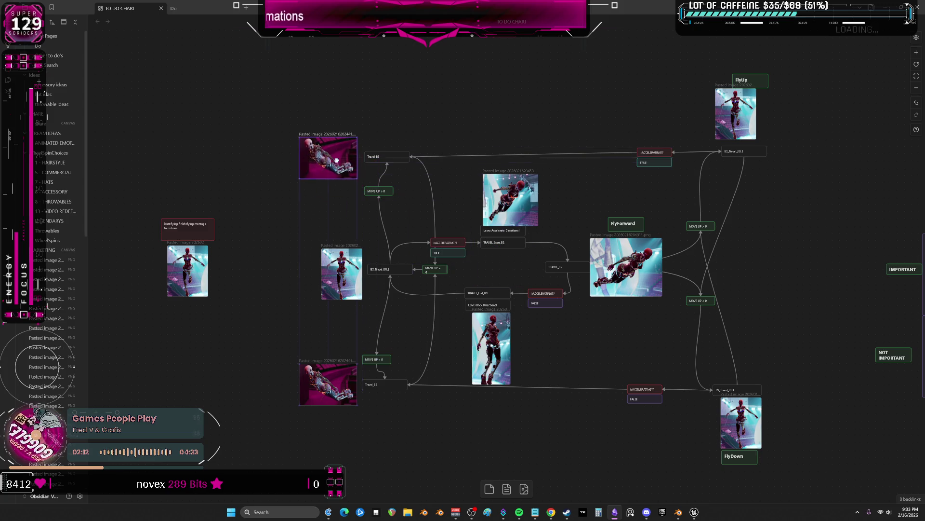
scroll(589, 248, "up", 5, "ctrl")
scroll(589, 248, "up", 5, "ctrl")
left_click_drag(470, 189, 458, 190)
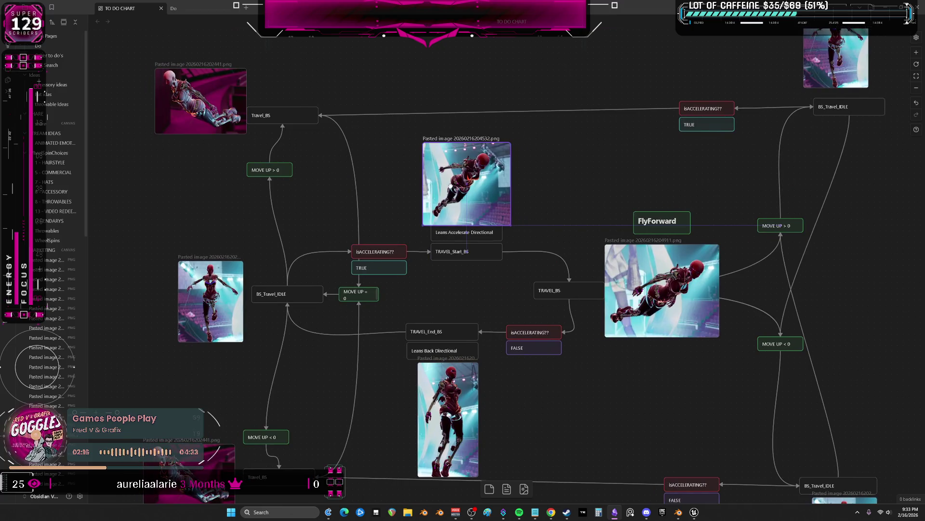
scroll(458, 409, "down", 3, "ctrl")
scroll(434, 289, "down", 3, "ctrl")
scroll(428, 229, "up", 4, "ctrl")
scroll(428, 228, "down", 6, "ctrl")
scroll(428, 228, "down", 2, "ctrl")
scroll(419, 246, "up", 3, "ctrl")
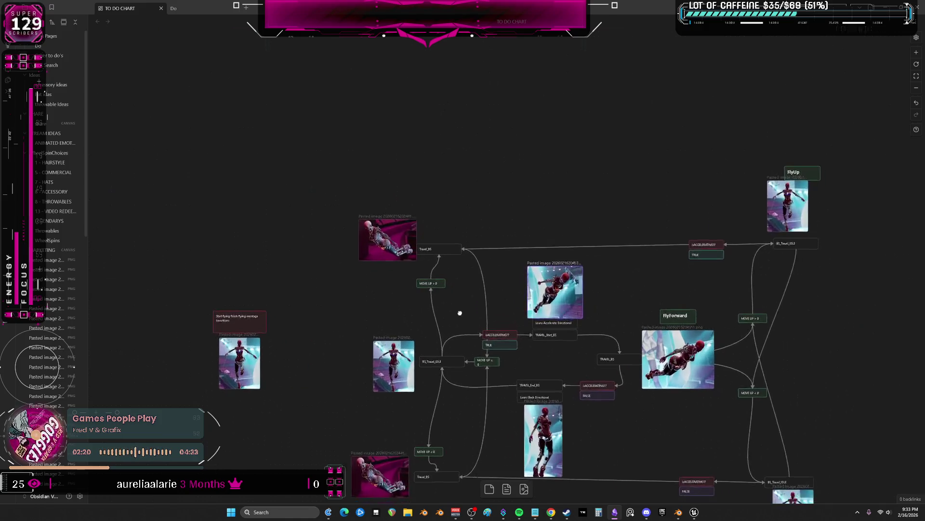
scroll(409, 257, "up", 3, "ctrl")
middle_click_drag(346, 188, 430, 169)
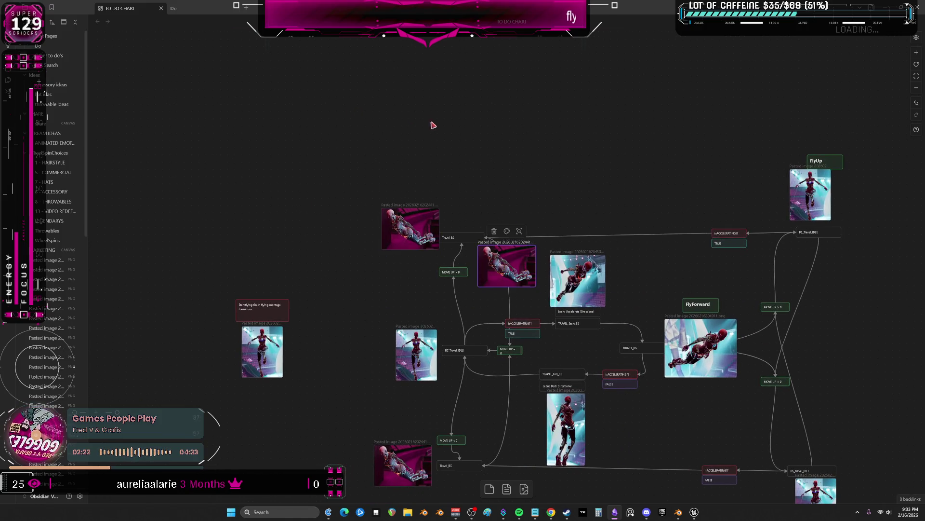
middle_click_drag(431, 122, 432, 137)
left_click_drag(506, 280, 454, 94)
Paste three more reference images and arrange them in a row above the chart
key("ctrl+v")
left_click_drag(506, 264, 496, 157)
key("ctrl+v")
left_click_drag(506, 260, 528, 197)
key("ctrl+v")
left_click_drag(507, 264, 477, 253)
middle_click_drag(477, 253, 464, 304)
left_click_drag(483, 350, 597, 217)
left_click_drag(427, 145, 404, 116)
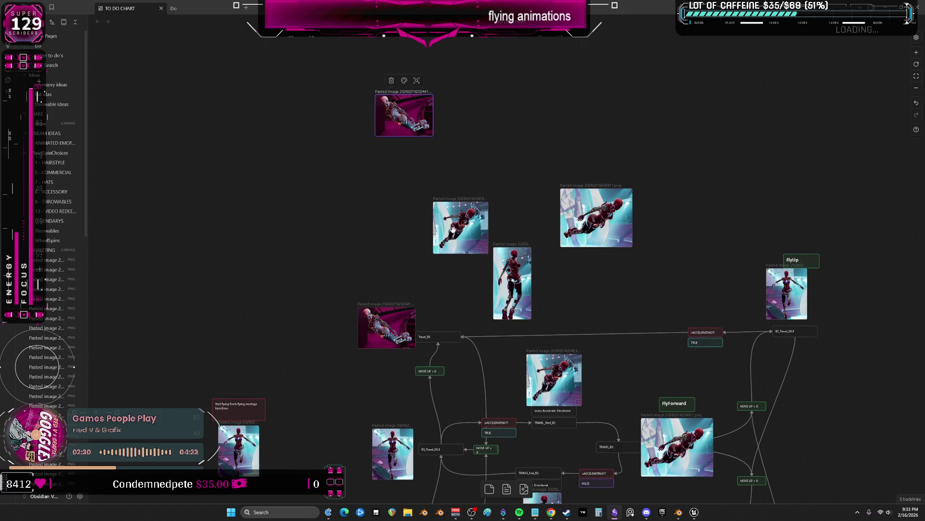
left_click_drag(454, 227, 427, 161)
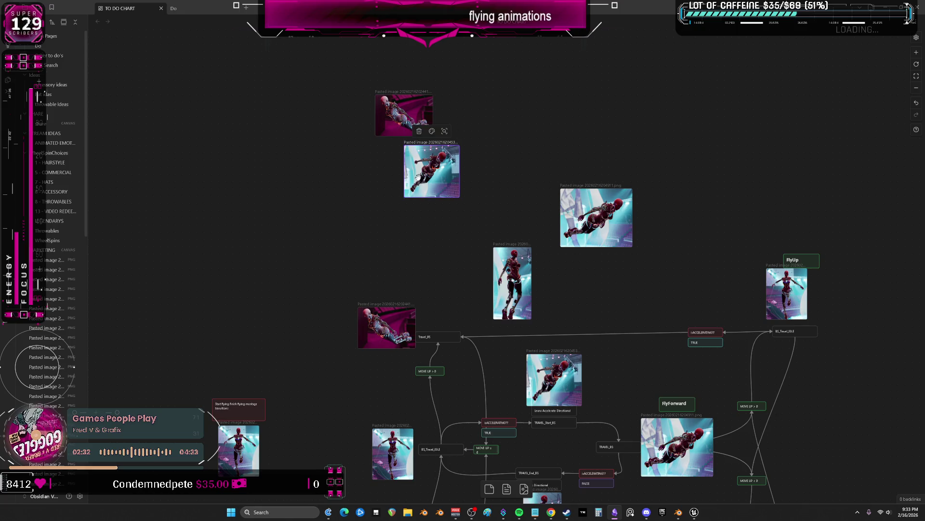
Move an image card from lower in the chart up into the top reference group
middle_click_drag(463, 305, 471, 266)
left_click(401, 408)
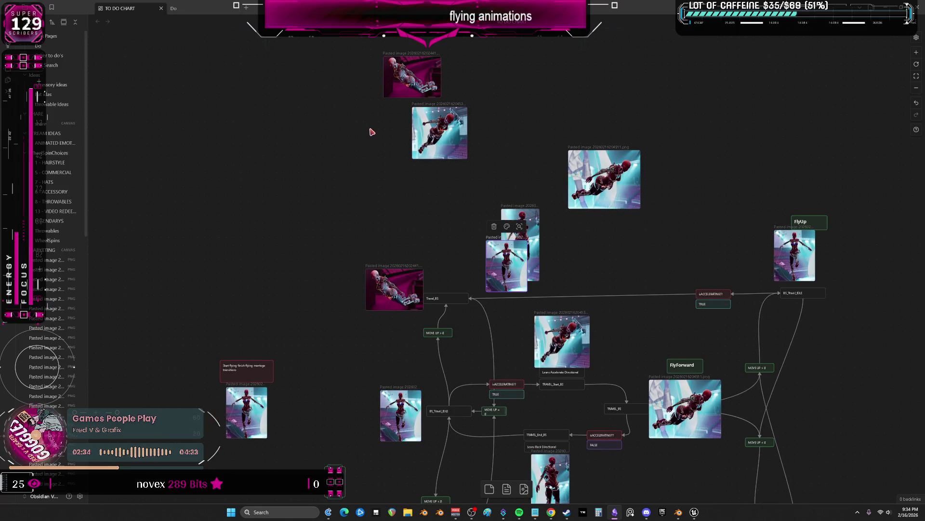
middle_click_drag(365, 134, 365, 254)
left_click_drag(417, 254, 322, 209)
mouse_move(393, 231)
middle_mouse_down()
mouse_move(393, 267)
mouse_move(415, 155)
middle_mouse_up()
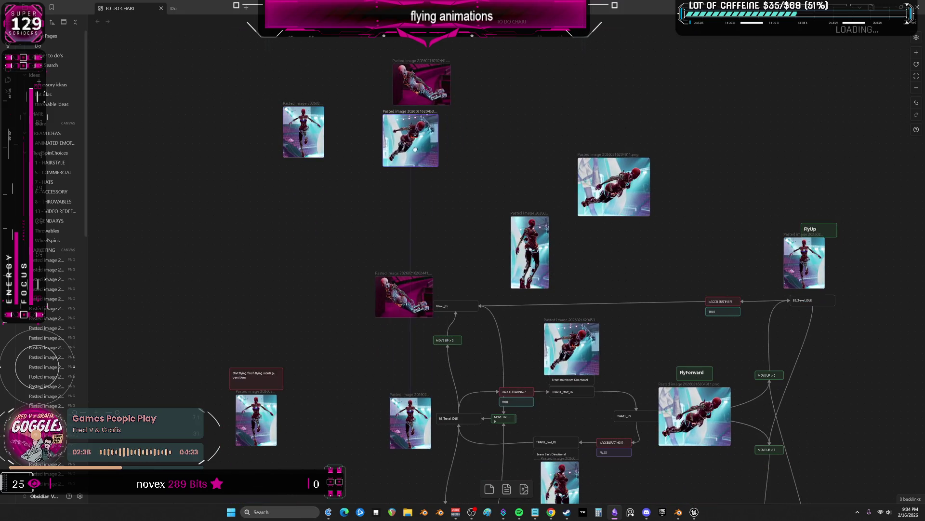
left_click_drag(448, 139, 402, 138)
left_click_drag(613, 187, 414, 194)
Swap the landscape and tall images in the top group and nudge the reference cards into alignment
left_click_drag(530, 252, 500, 155)
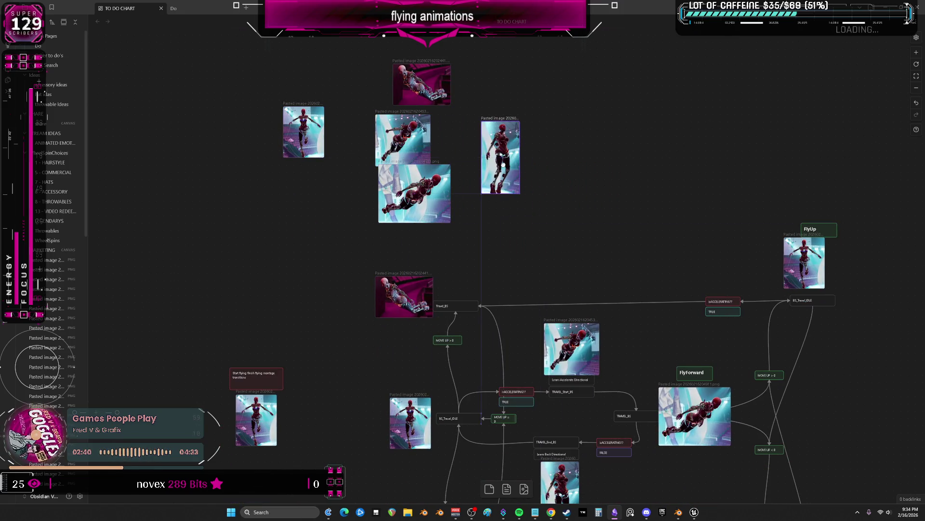
left_click_drag(418, 195, 564, 214)
left_click_drag(500, 155, 403, 209)
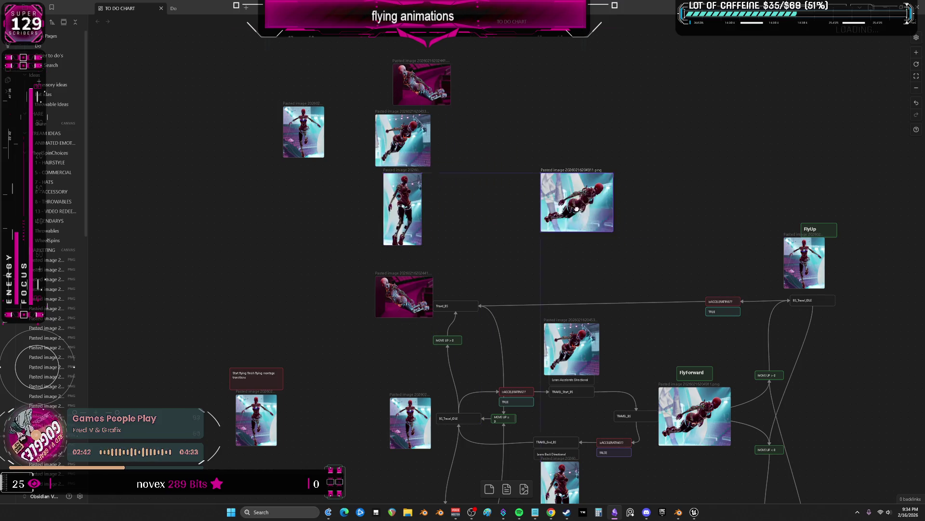
left_click_drag(568, 213, 501, 158)
left_click_drag(304, 136, 304, 168)
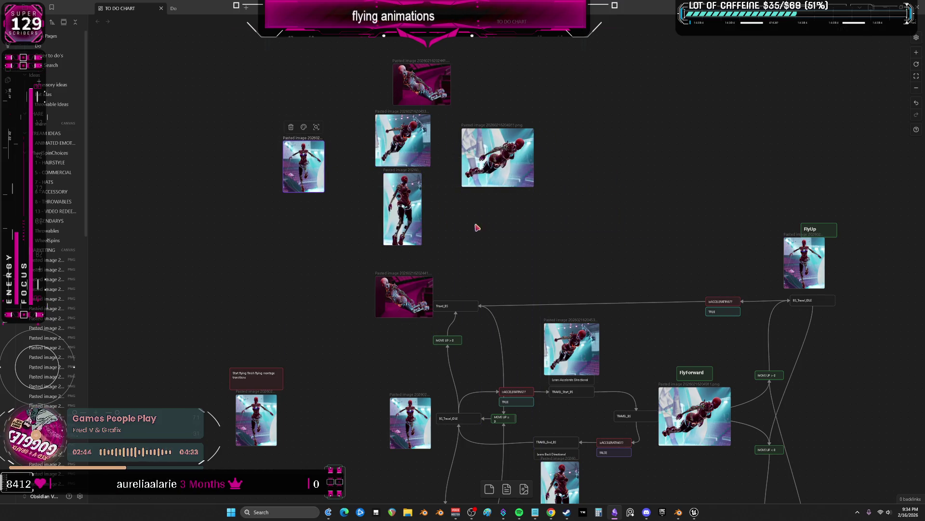
scroll(453, 213, "down", 3)
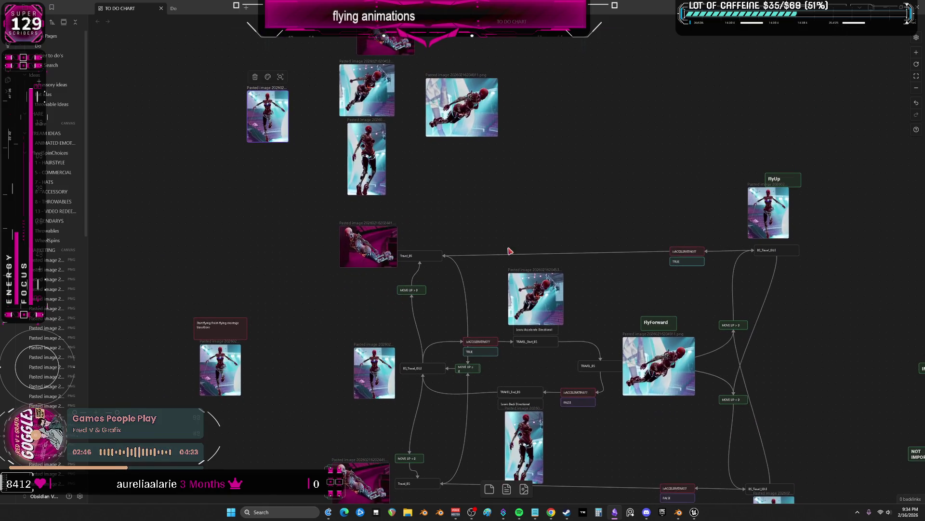
scroll(510, 250, "down", 3)
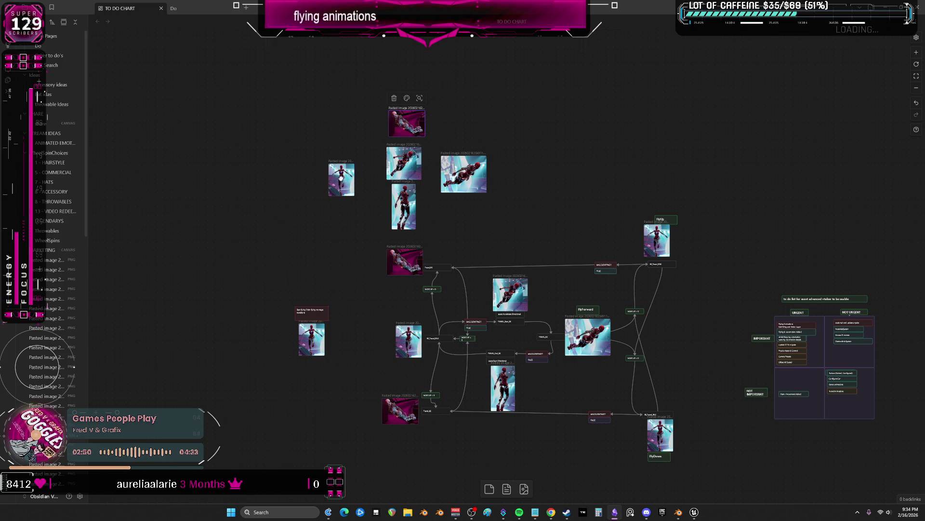
left_click_drag(342, 179, 355, 171)
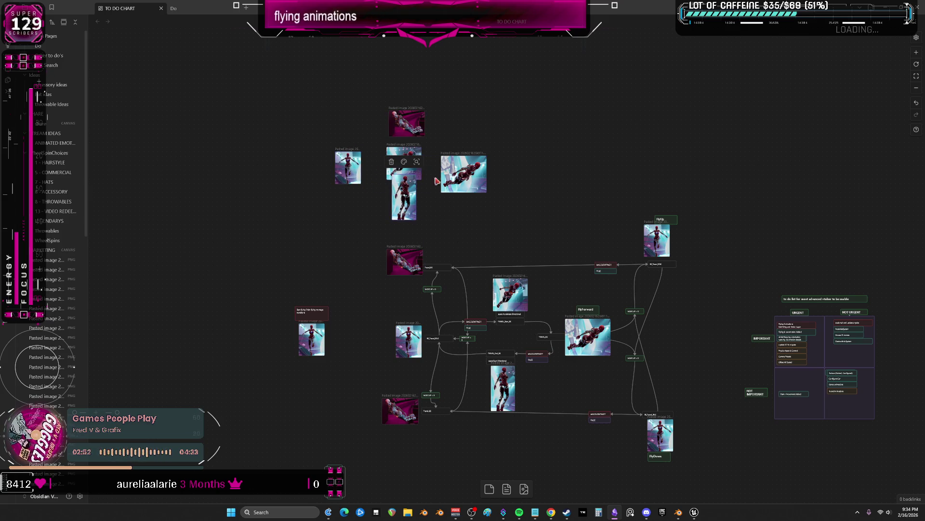
left_click_drag(468, 174, 460, 167)
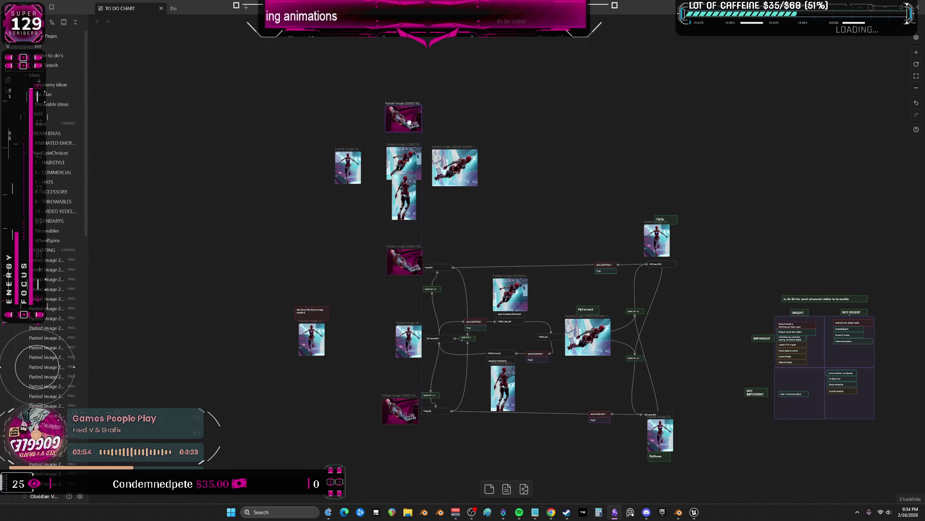
scroll(407, 289, "up", 5)
left_click_drag(593, 391, 635, 310)
key("alt+Tab")
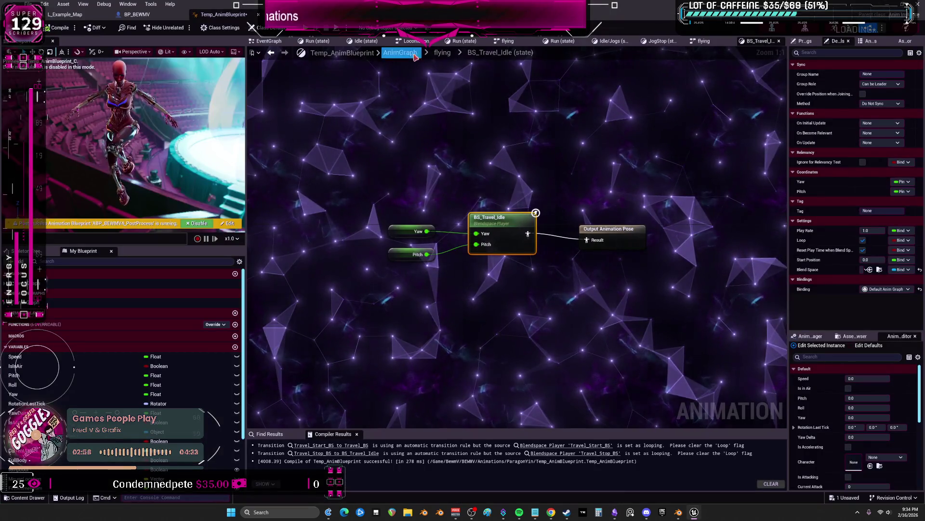
Check the blend space players inside the Travel_BS and FlyUp states
left_click(443, 52)
double_click(642, 229)
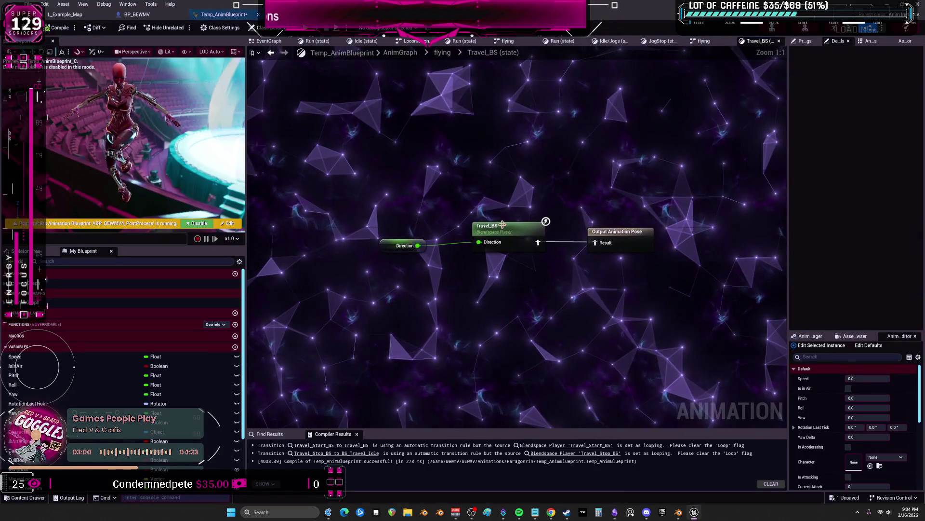
left_click(499, 226)
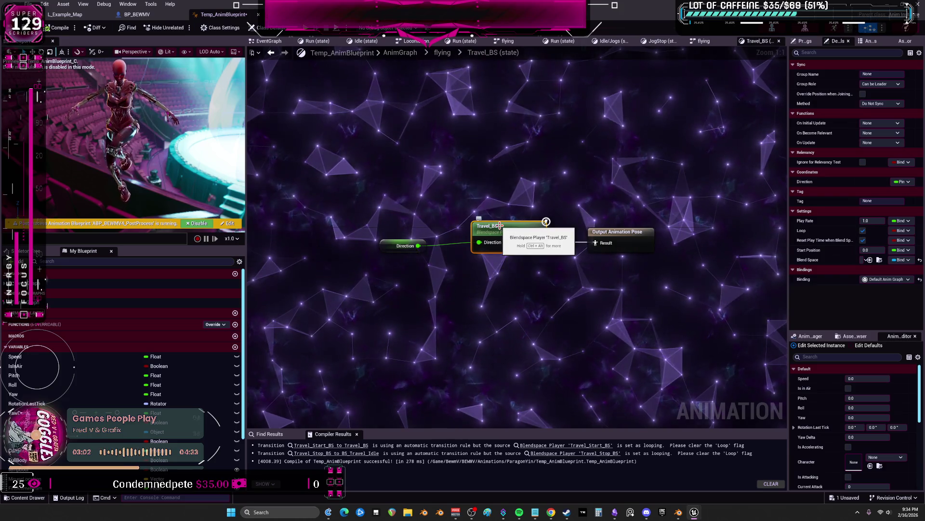
left_click(442, 53)
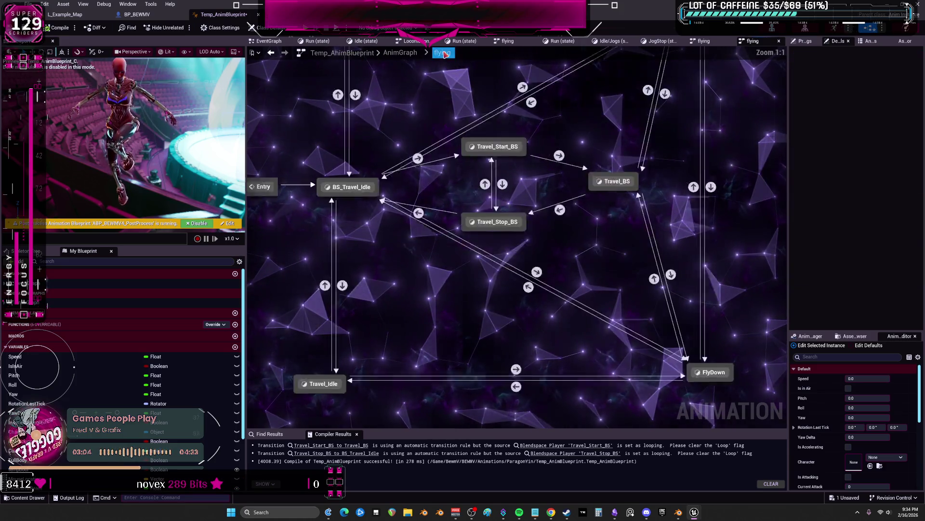
right_click_drag(550, 181, 626, 224)
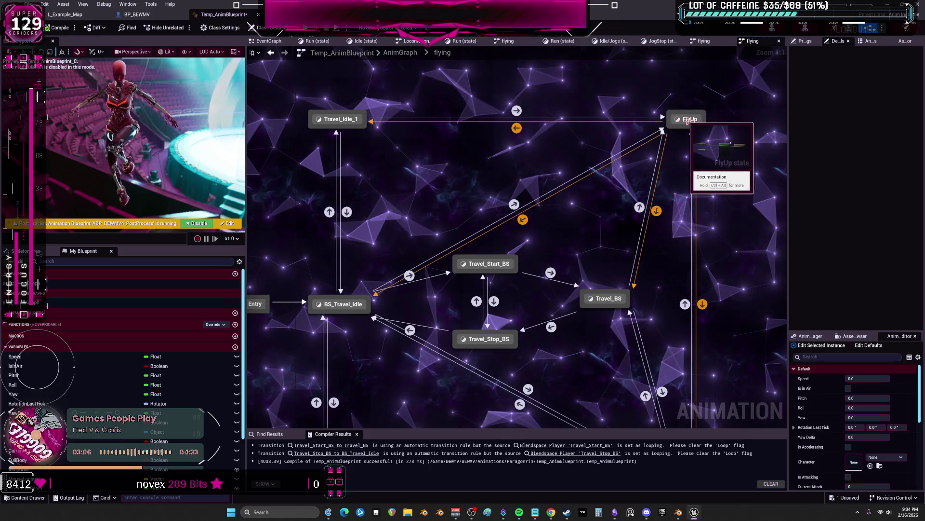
double_click(689, 119)
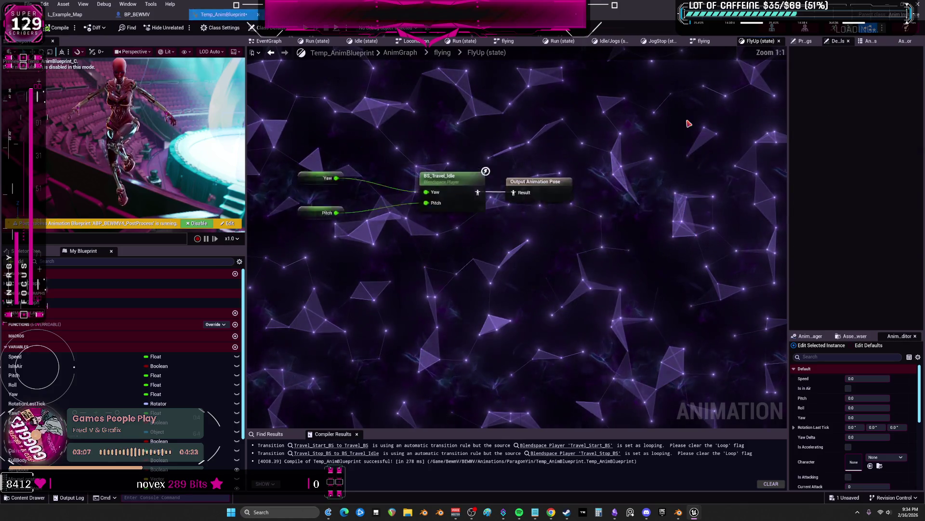
left_click(272, 54)
Check the Travel_Idle, BS_Travel_Idle and Travel_Idle_1 states in turn
right_click_drag(304, 152, 436, 189)
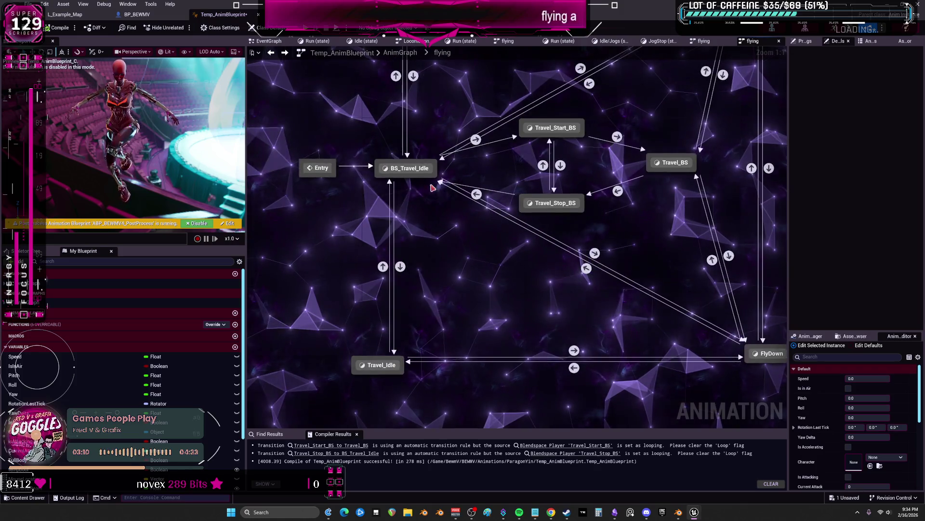
double_click(380, 365)
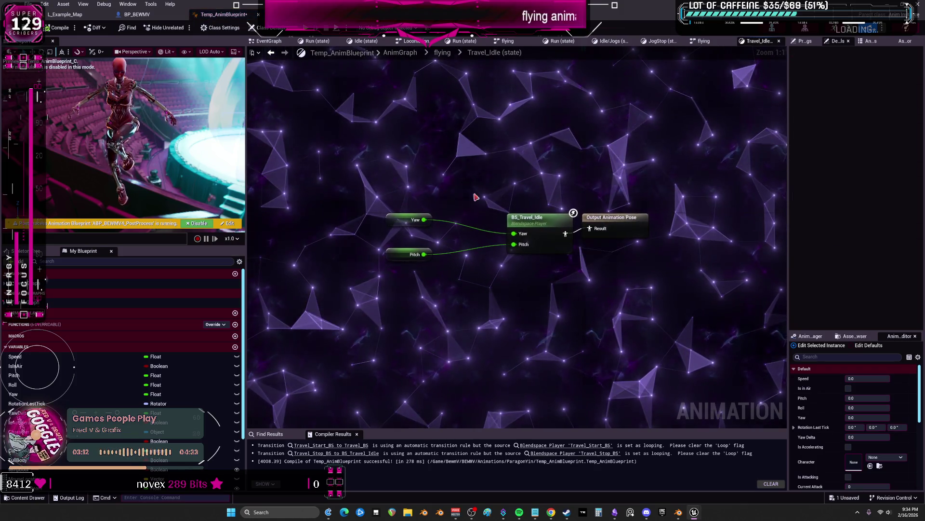
left_click(272, 53)
double_click(398, 154)
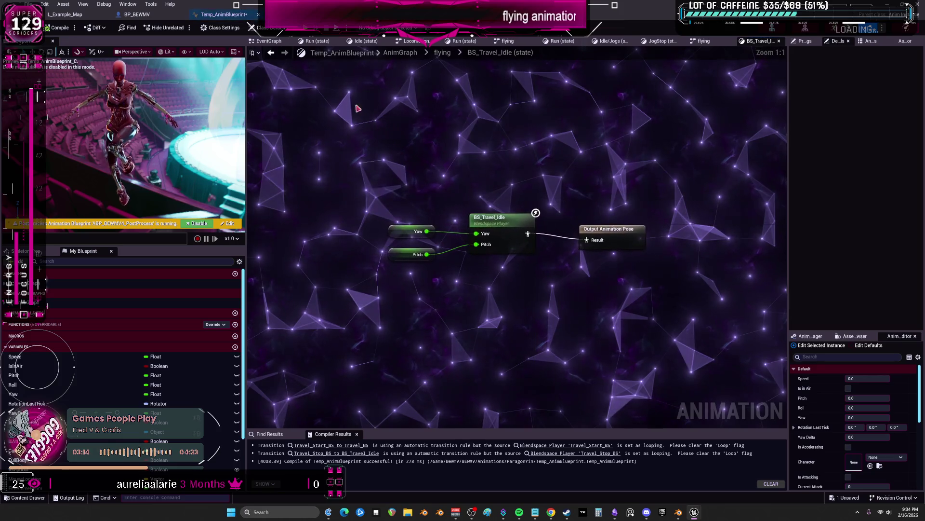
left_click(272, 53)
double_click(463, 177)
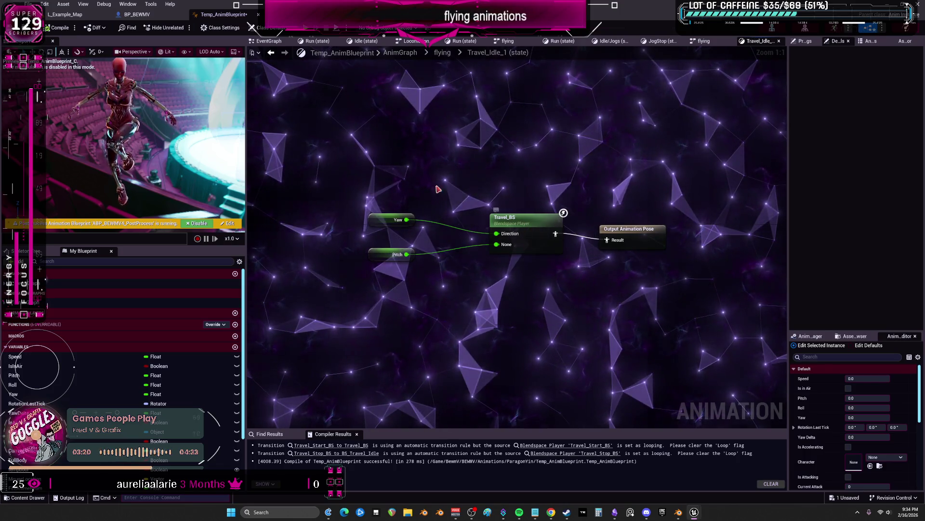
left_click(271, 54)
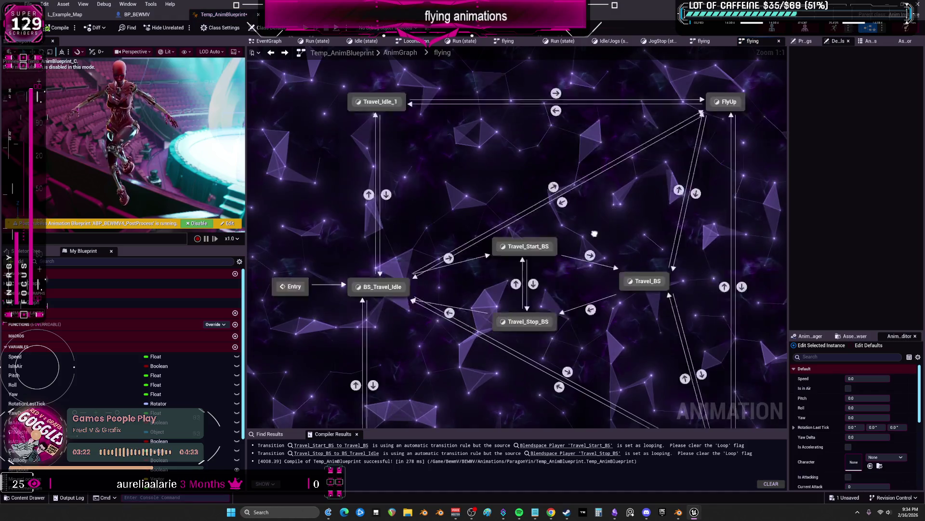
Recheck Travel_BS and Travel_Idle_1, both using Travel_BS, and return to the state machine
double_click(562, 203)
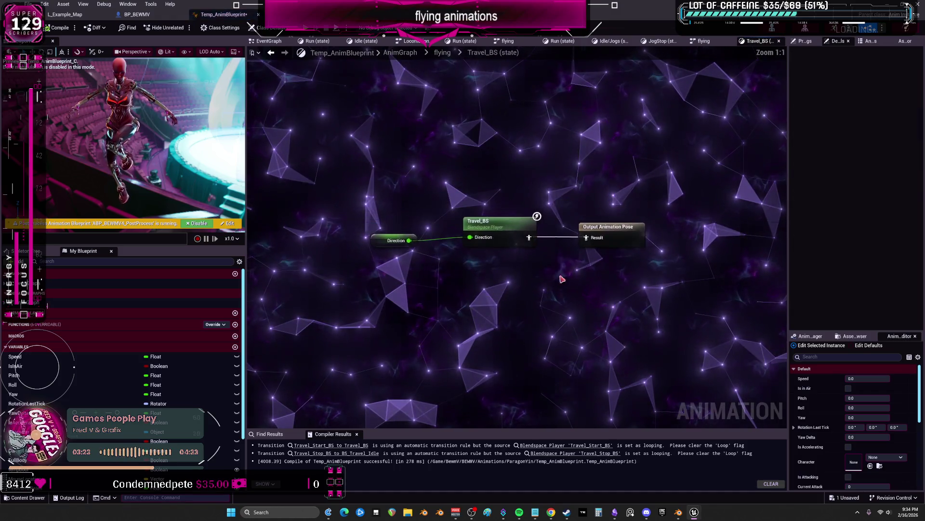
left_click(271, 54)
double_click(319, 210)
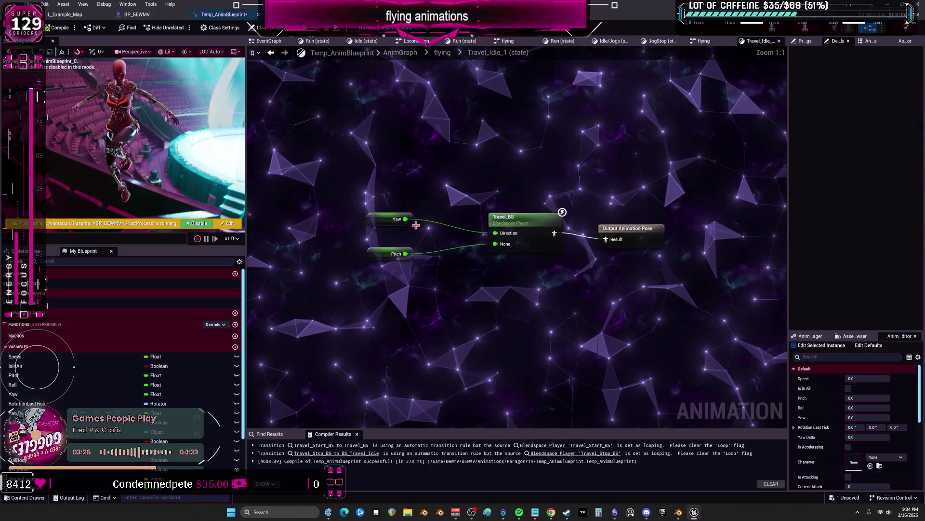
left_click(271, 53)
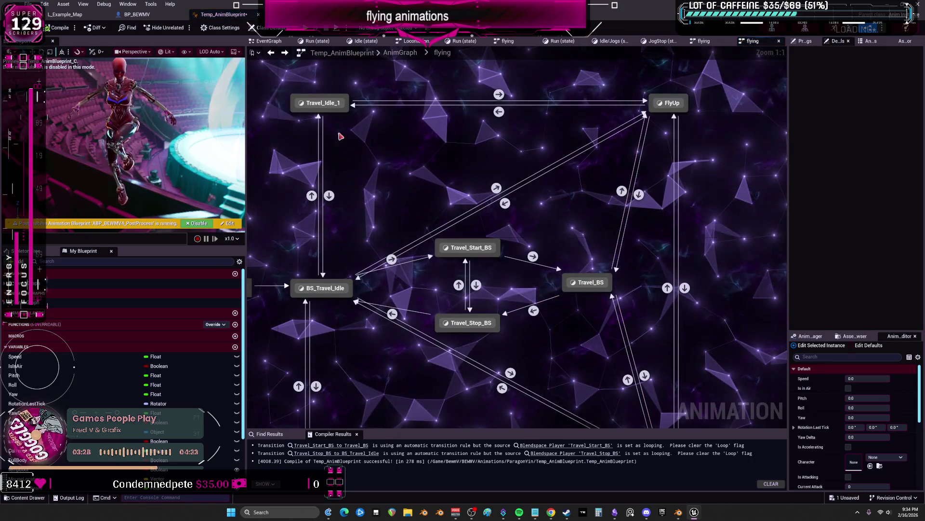
left_click(613, 513)
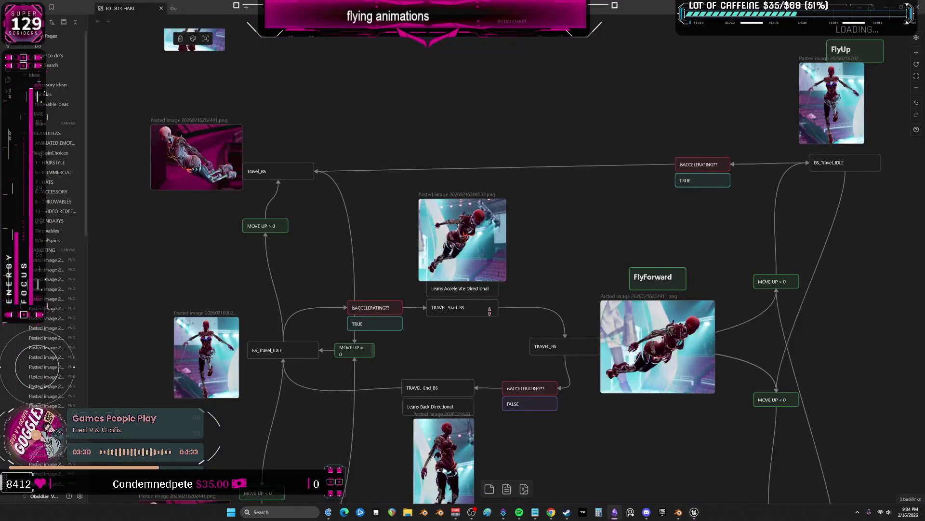
scroll(480, 232, "down", 3)
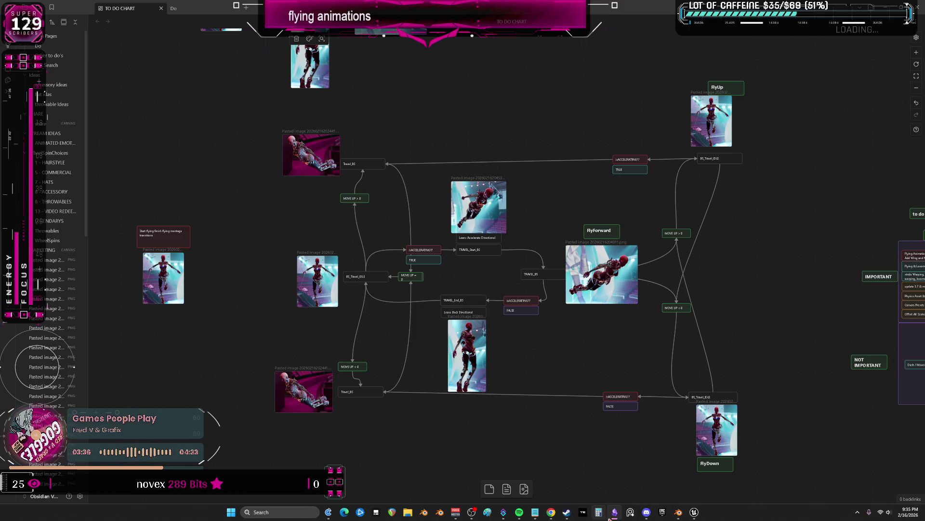
Switch back to the Unreal animation blueprint from the Obsidian chart
left_click(694, 512)
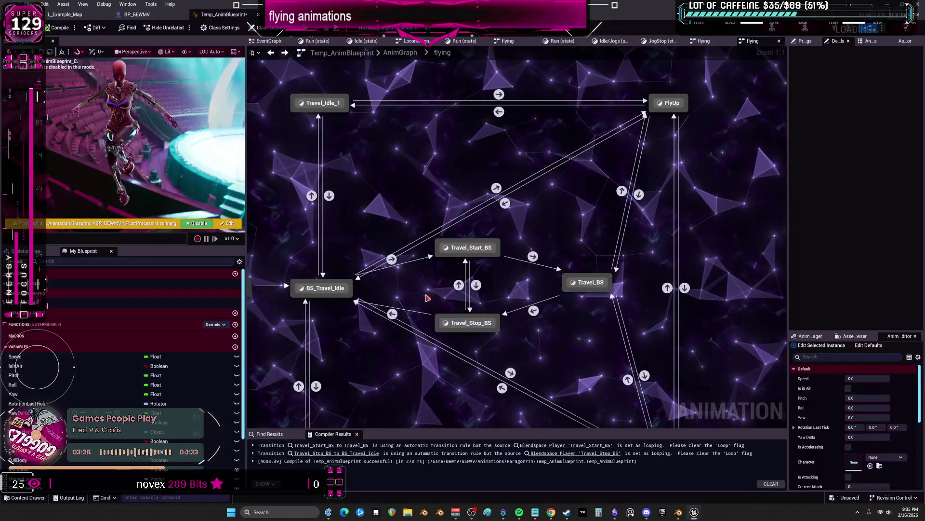
Compare Travel_Idle's BS_Travel_Idle player with Travel_Idle_1's Travel_BS player and its node actions
double_click(361, 377)
left_click(538, 231)
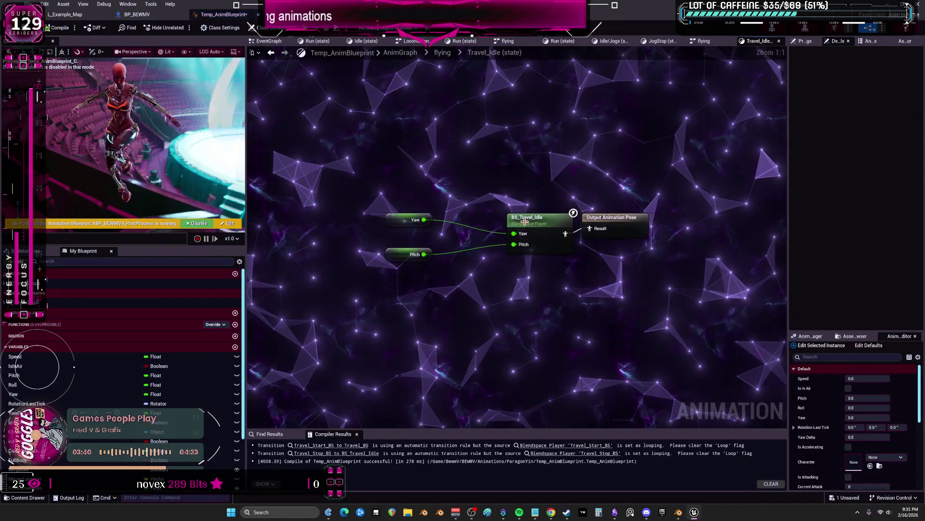
left_click(443, 53)
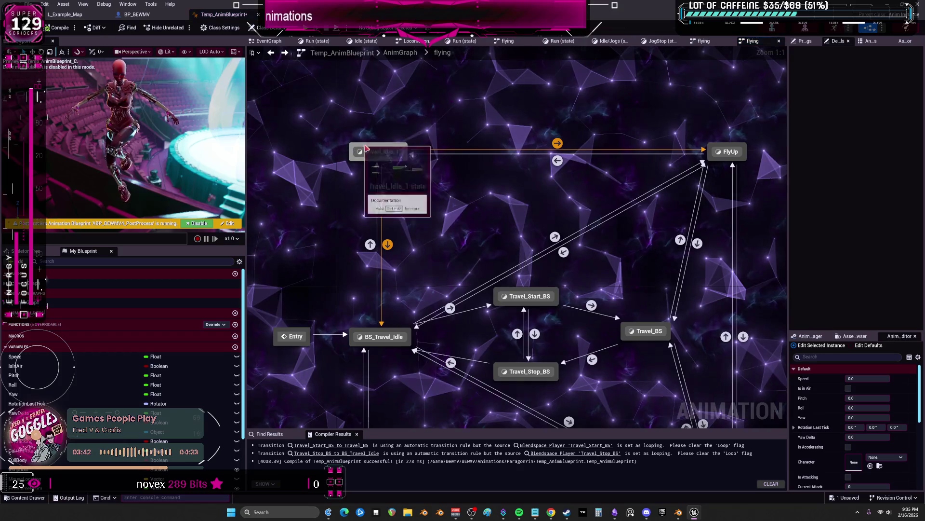
double_click(382, 151)
left_click(523, 217)
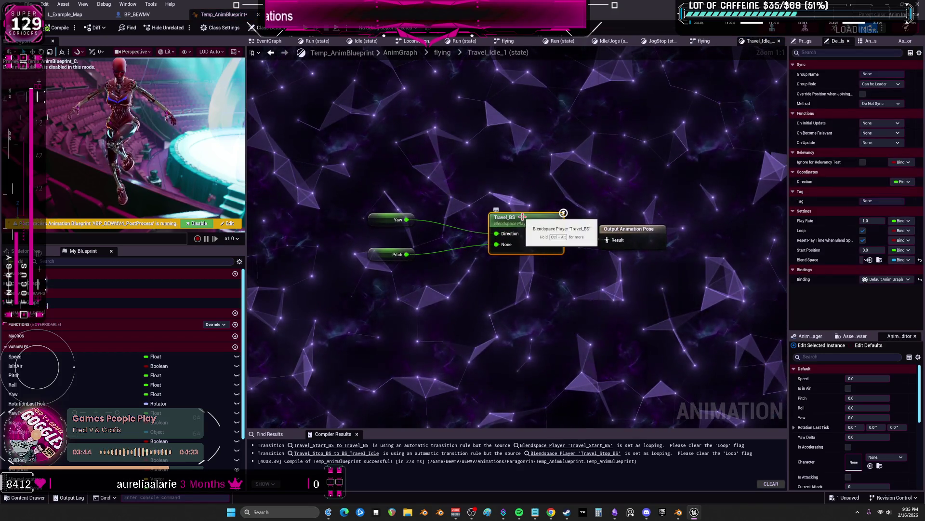
right_click(527, 220)
left_click(684, 270)
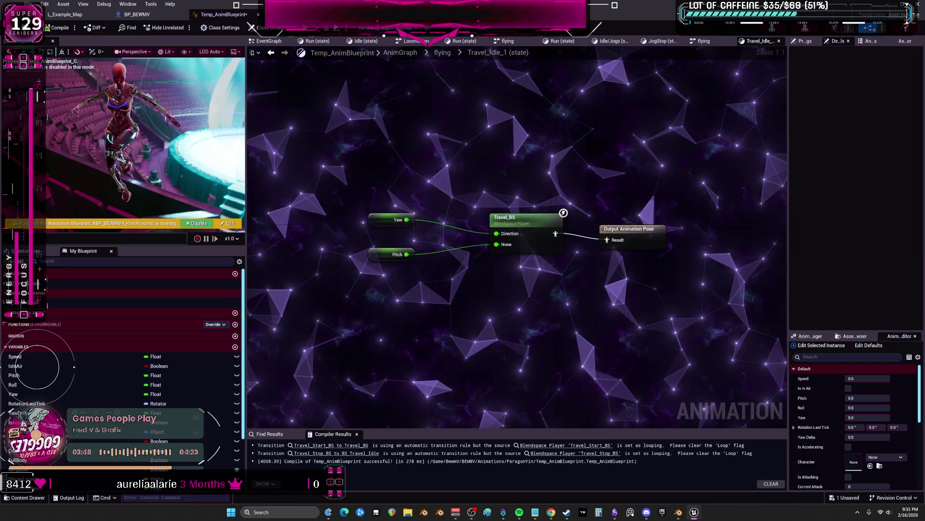
left_click(271, 53)
Recheck Travel_Idle, then inspect the BS_Travel_Idle state's yaw/pitch-driven blend space player
right_click_drag(507, 289, 506, 181)
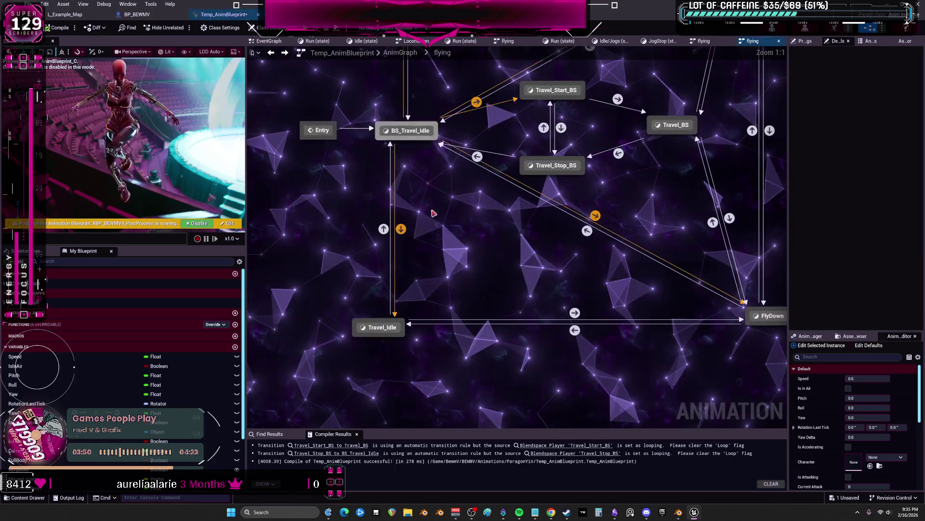
double_click(379, 331)
left_click(522, 214)
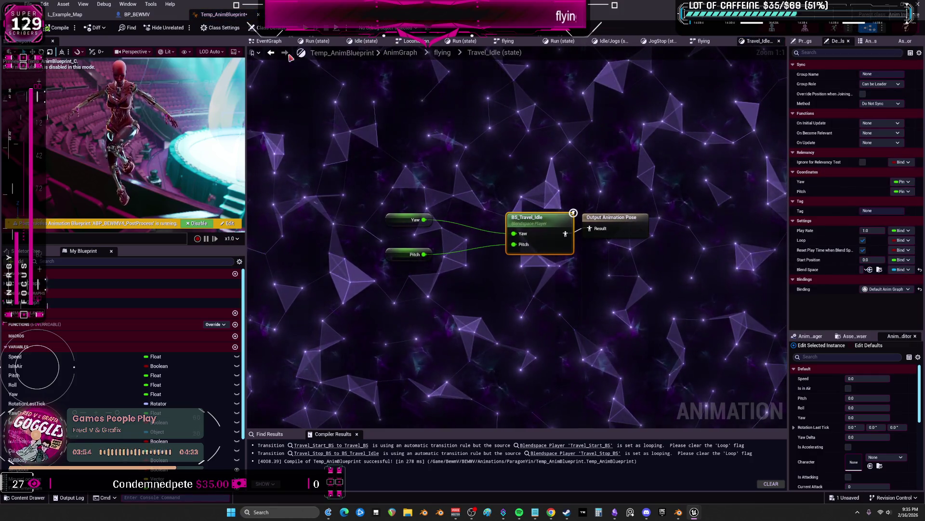
key("BackSpace")
double_click(409, 131)
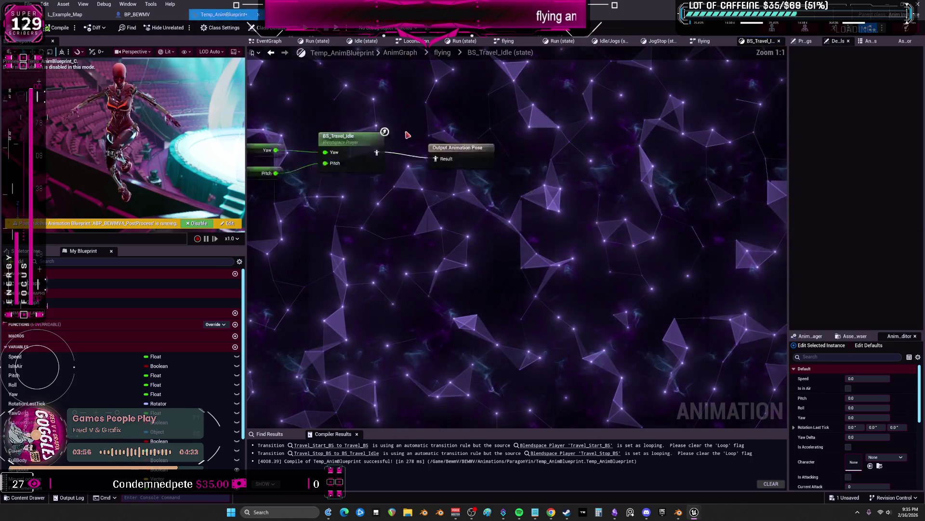
left_click(499, 219)
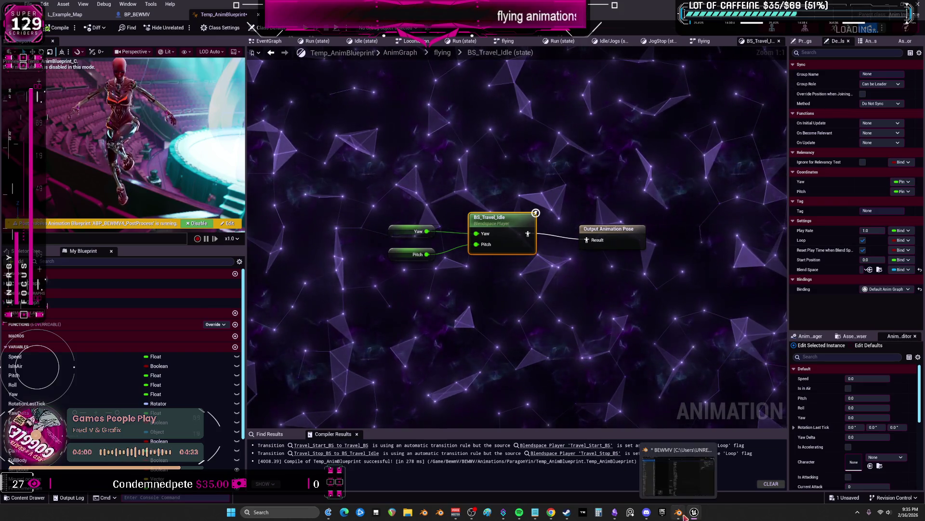
left_click(616, 513)
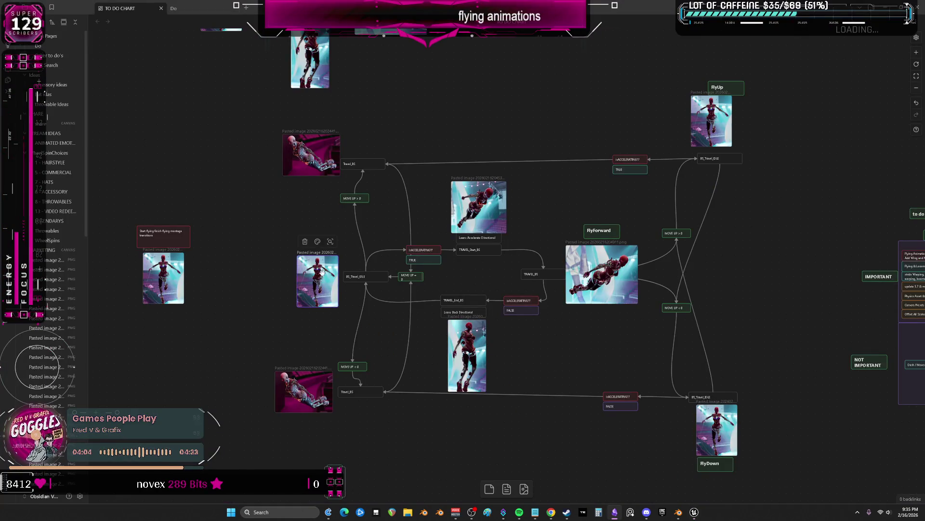
Paste a pink reclining flying-pose picture beside the FlyForward card on the canvas
key("ctrl+v")
mouse_move(506, 281)
left_mouse_down()
mouse_move(252, 397)
mouse_move(300, 399)
left_mouse_up()
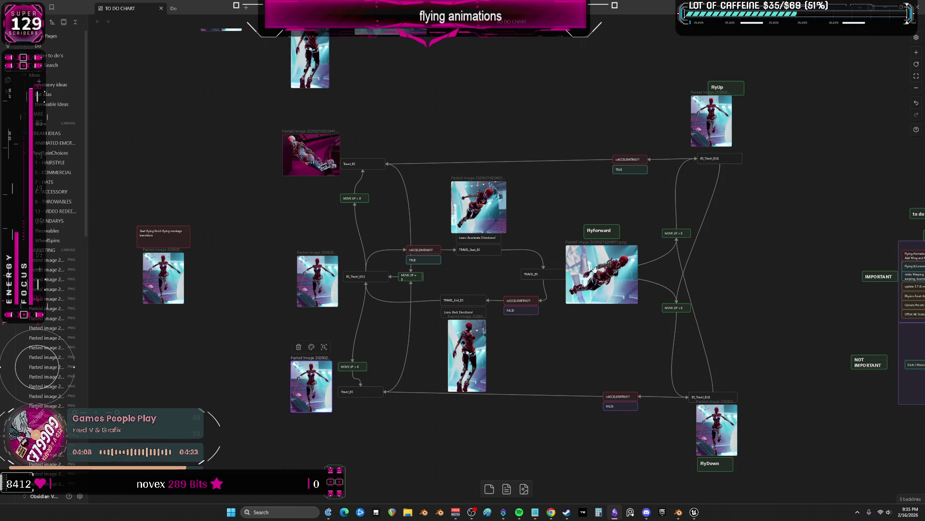
left_click_drag(291, 187, 311, 231)
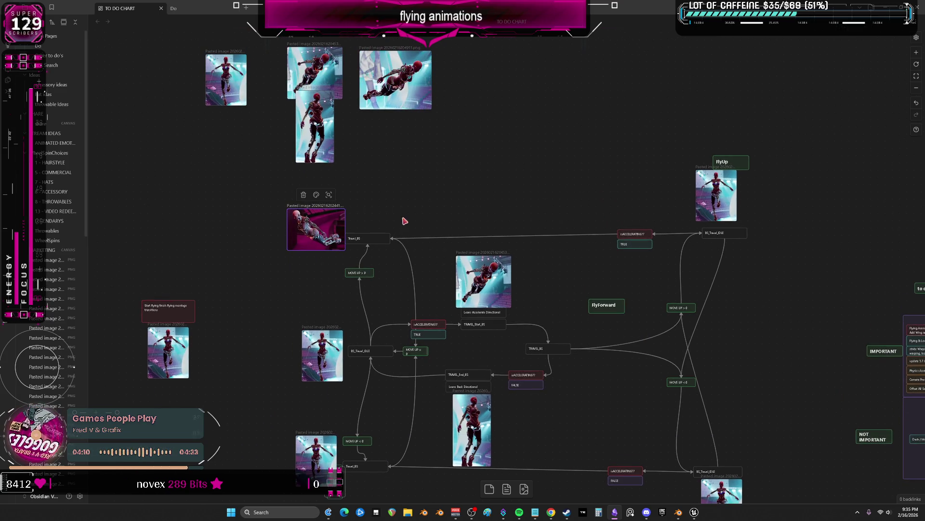
key("ctrl+v")
left_click_drag(519, 276, 607, 348)
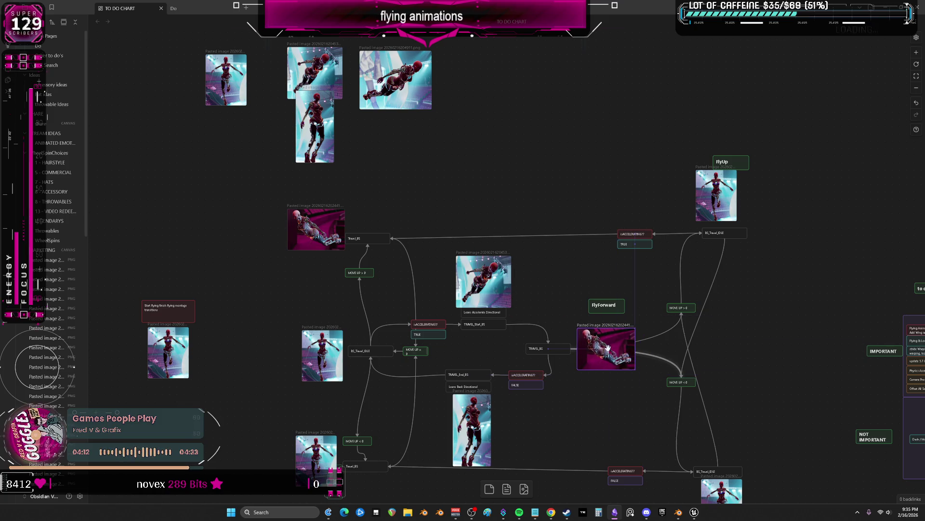
scroll(786, 362, "down", 2)
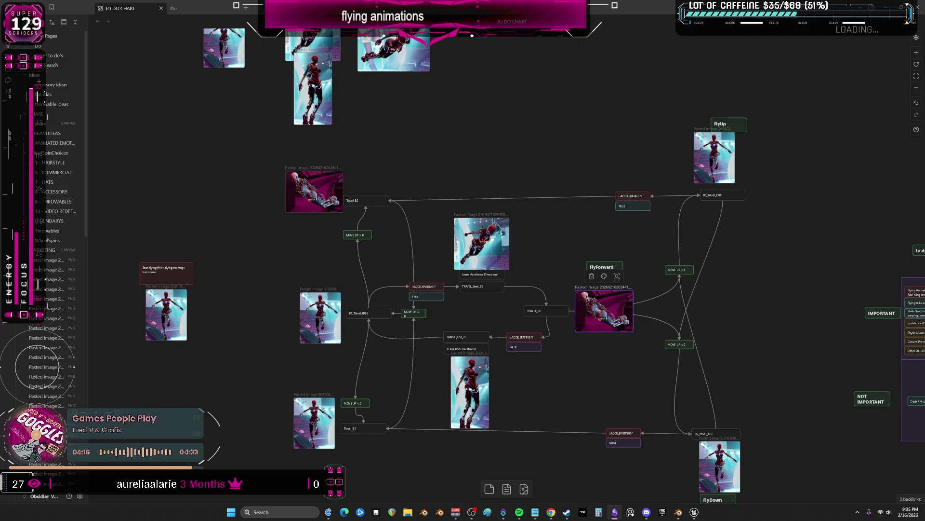
key("alt+Tab")
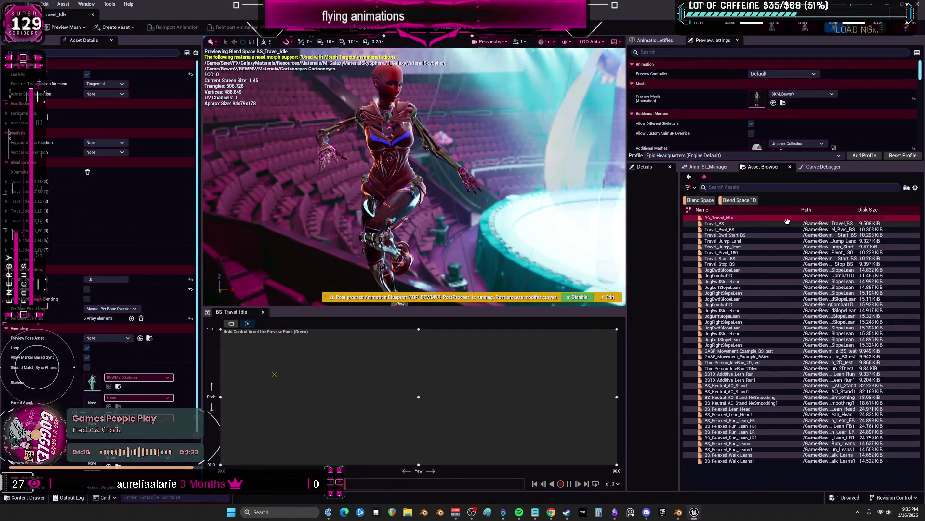
mouse_move(719, 223)
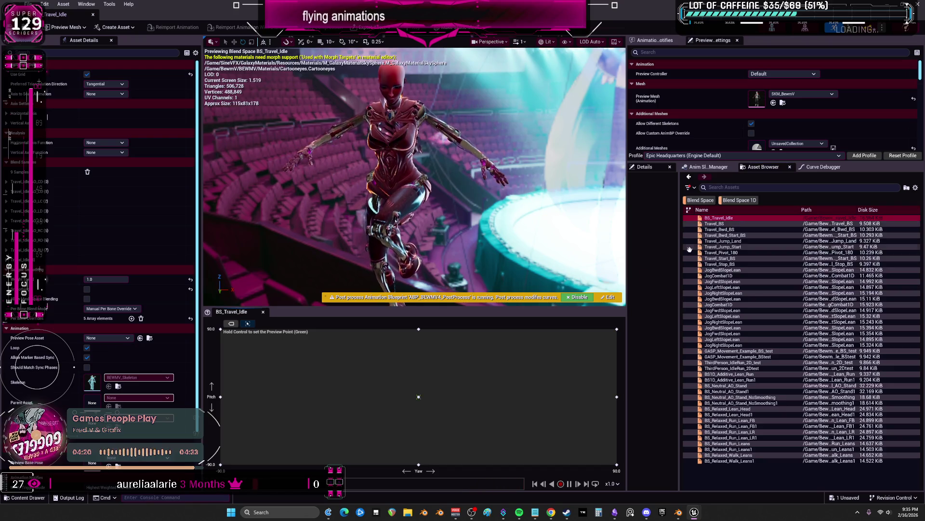
Preview Travel_BS and Travel_Bwd_BS, scrubbing the far-right direction, plus the backward start blend space
double_click(720, 229)
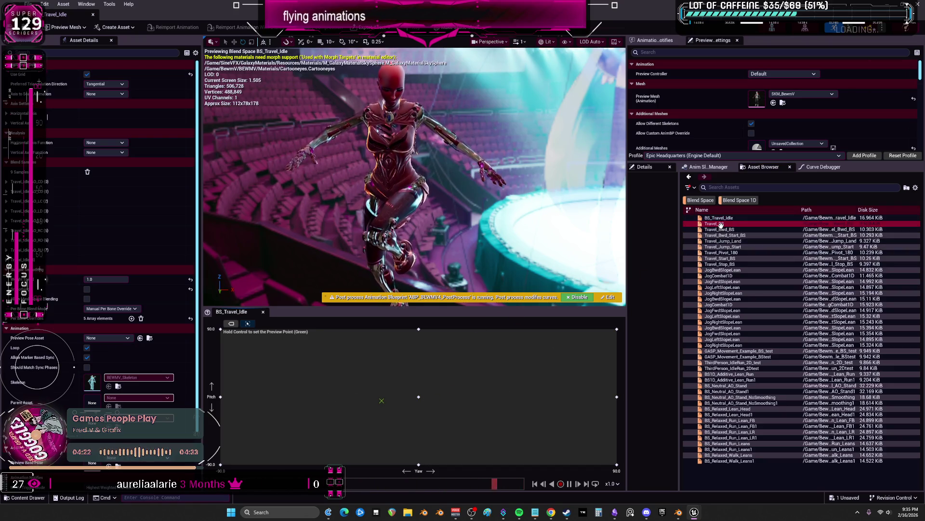
double_click(727, 235)
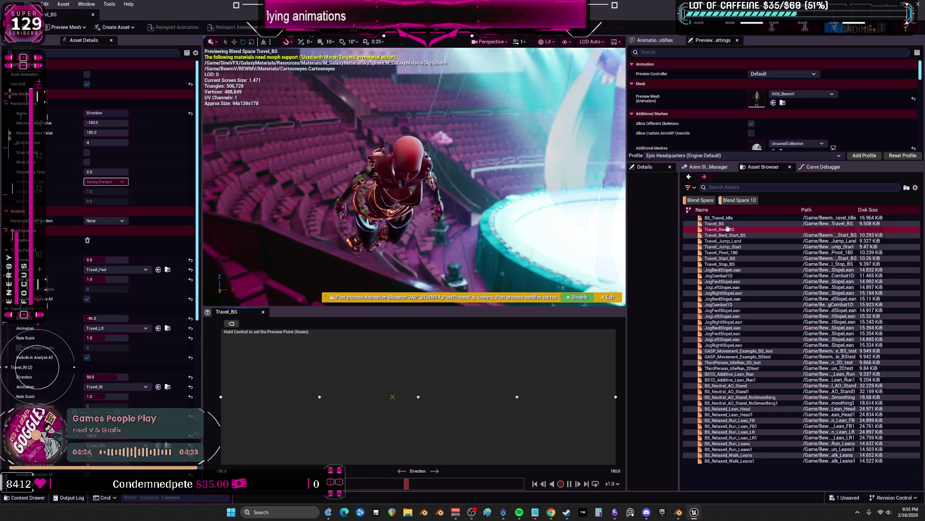
left_click_drag(360, 409, 538, 397)
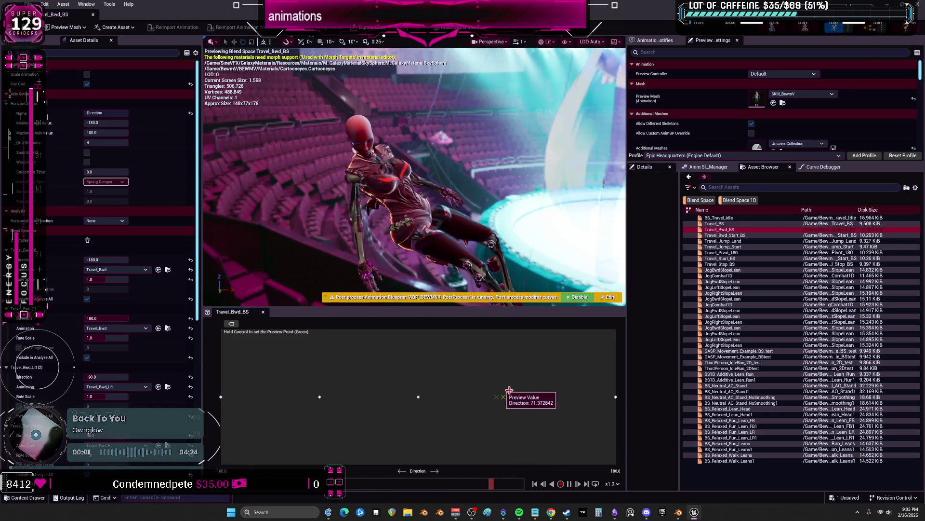
double_click(741, 237)
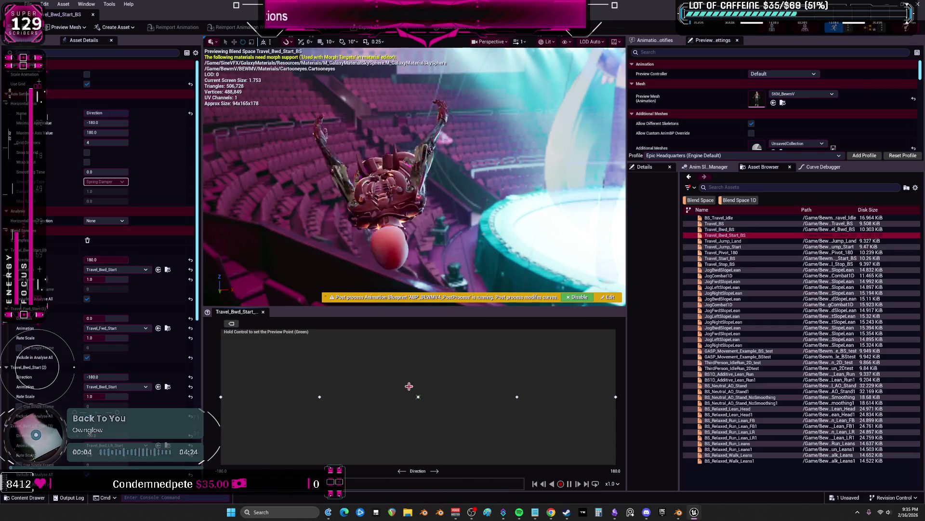
double_click(723, 230)
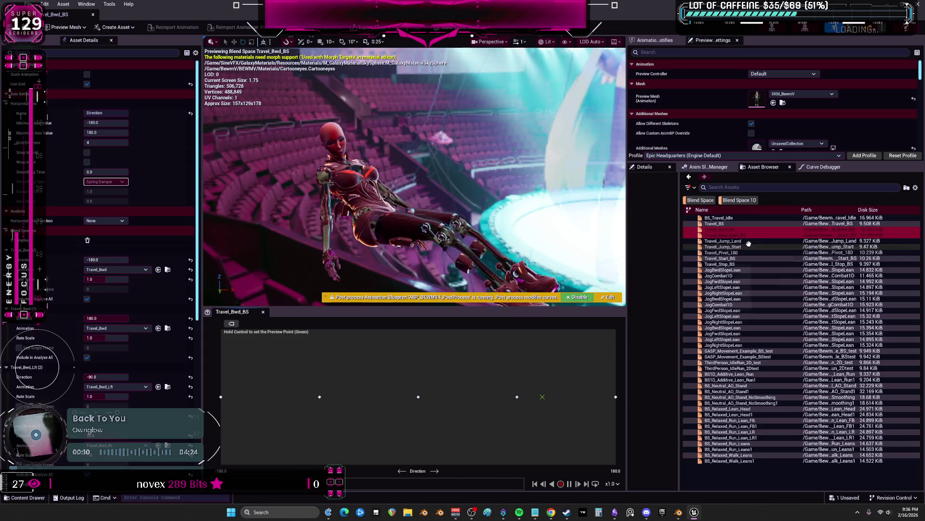
Preview Travel_Jump_Land, Travel_Pivot_180 and Travel_Start_BS blend spaces
double_click(727, 240)
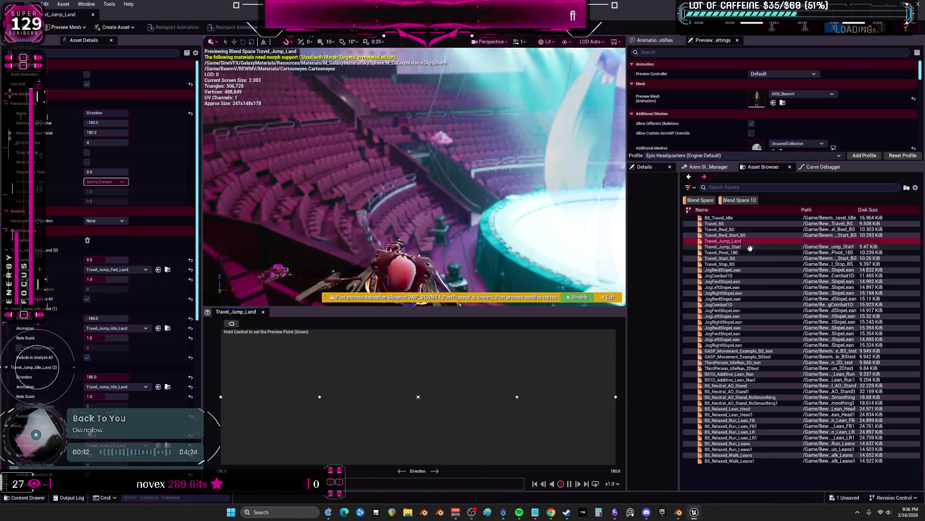
double_click(730, 259)
double_click(730, 252)
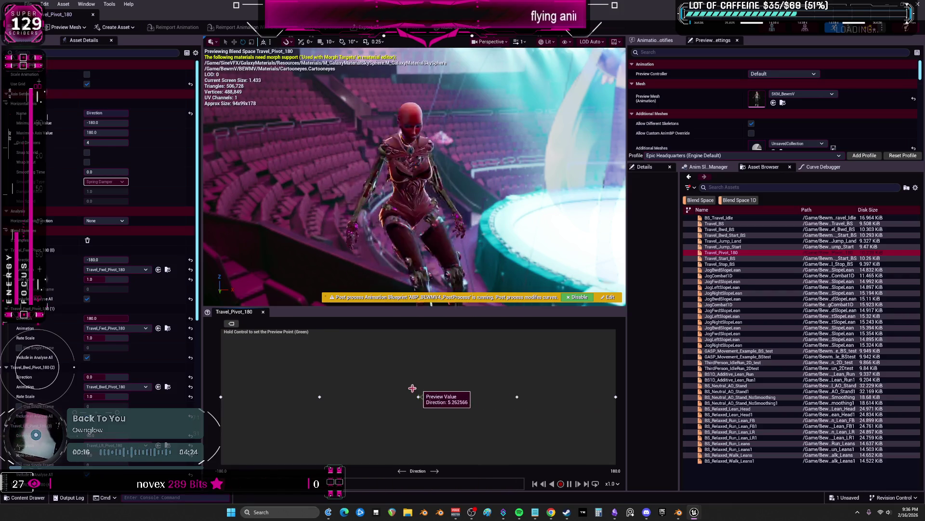
double_click(723, 258)
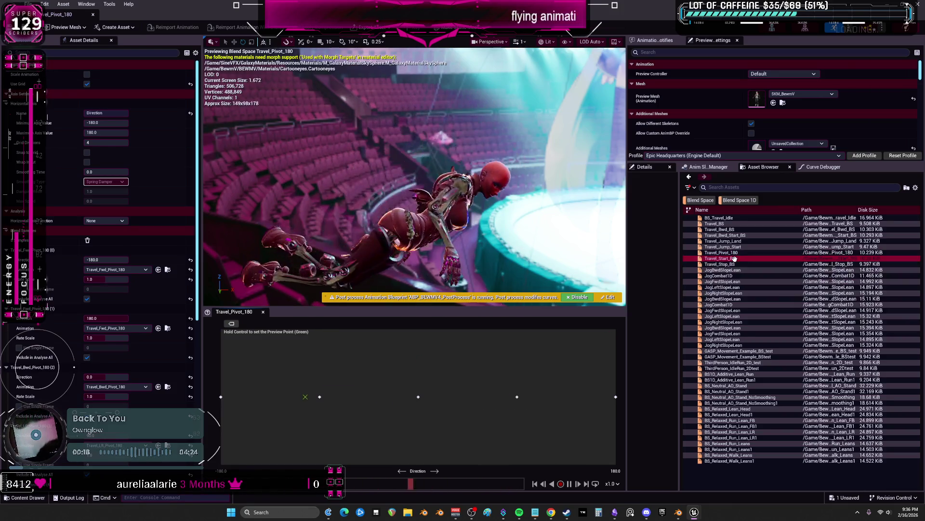
double_click(733, 269)
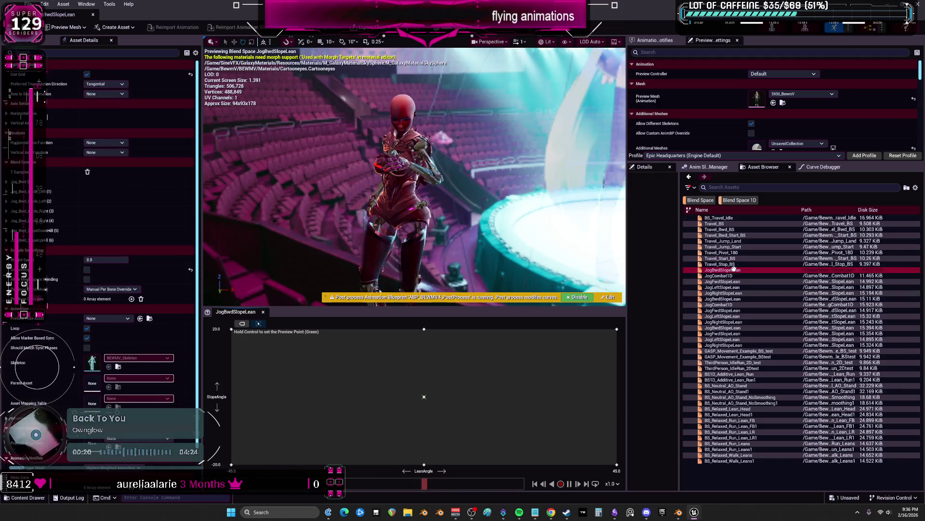
Preview BS_Travel_Idle, Travel_BS, Travel_Jump_Land and finish on Travel_Bwd_Start_BS
double_click(730, 217)
double_click(724, 223)
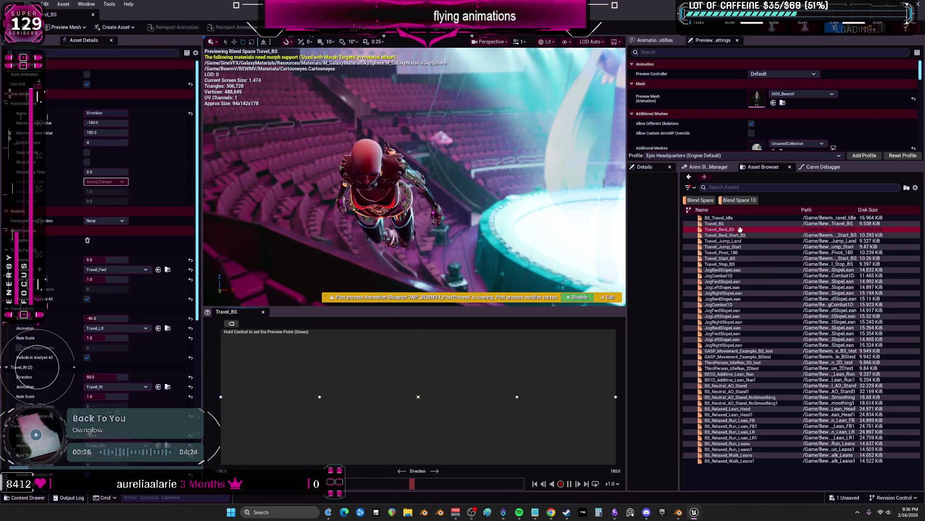
double_click(742, 235)
mouse_move(730, 235)
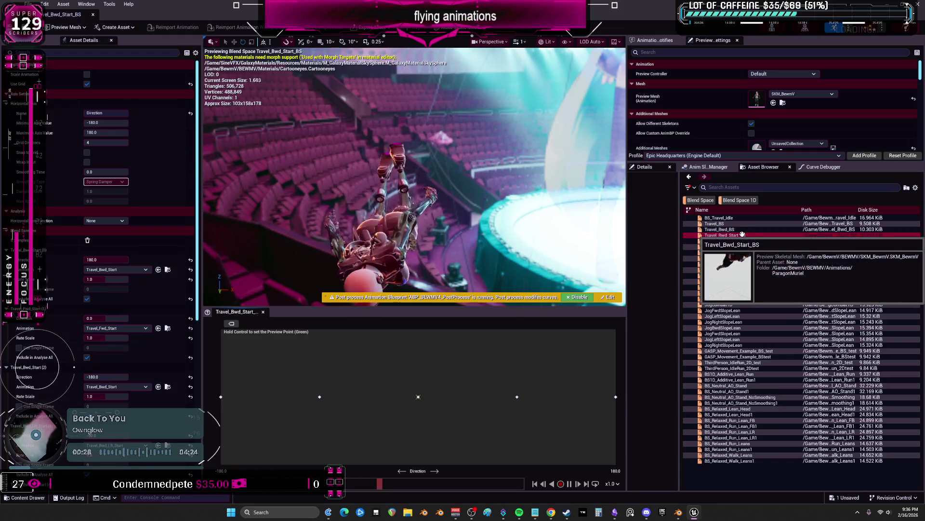
double_click(738, 240)
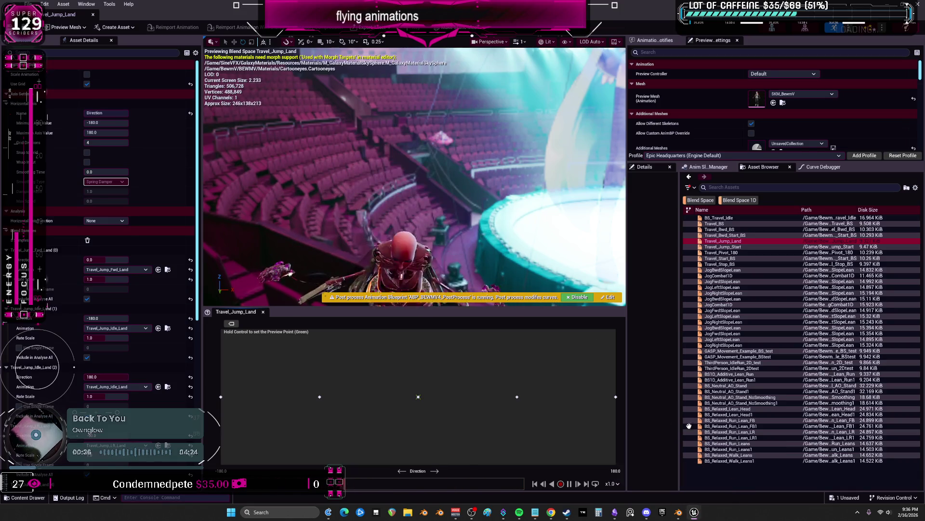
double_click(723, 235)
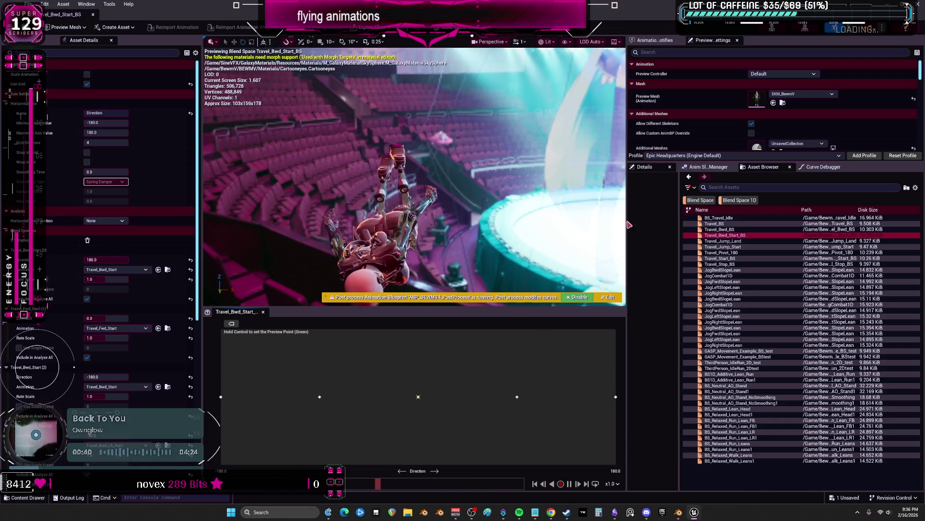
key("alt+Tab")
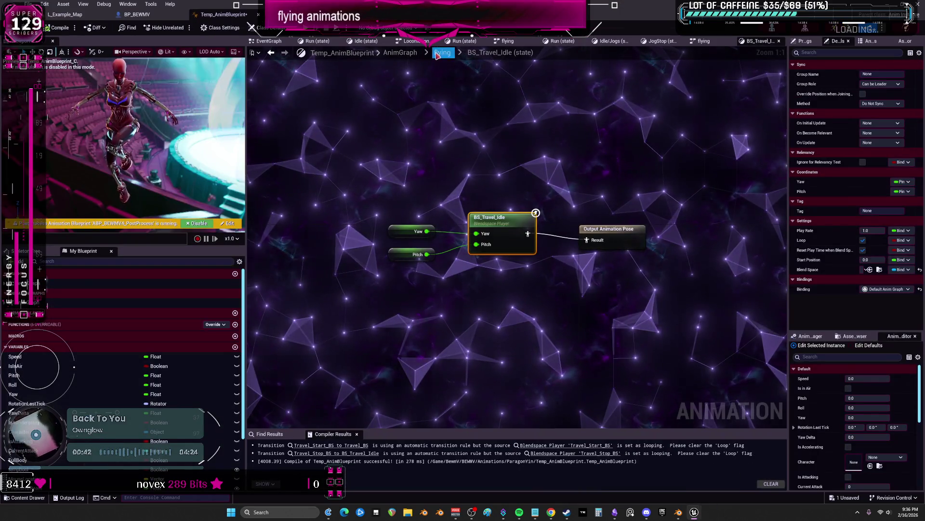
Pan across the FlyDown transition, upper states and FlyUp, noting the Move Up above zero condition
right_click_drag(510, 182, 486, 79)
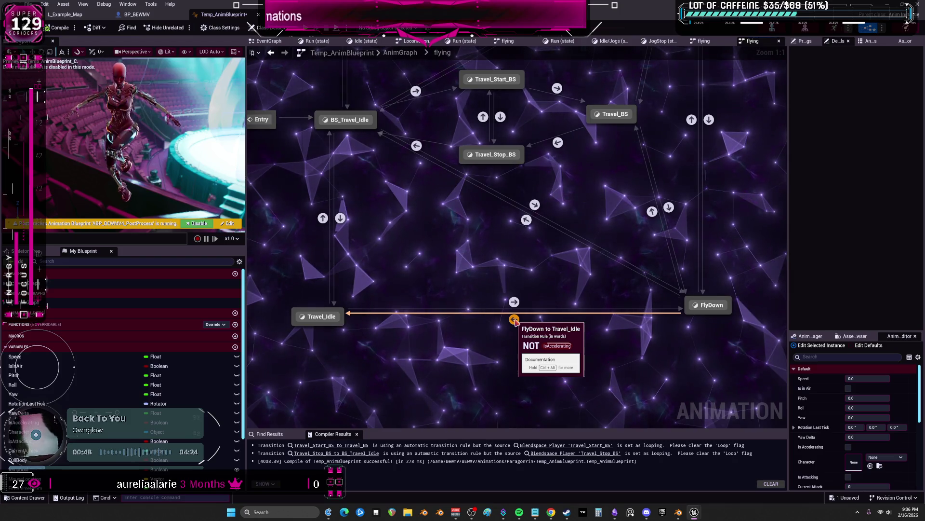
right_click_drag(536, 246, 506, 342)
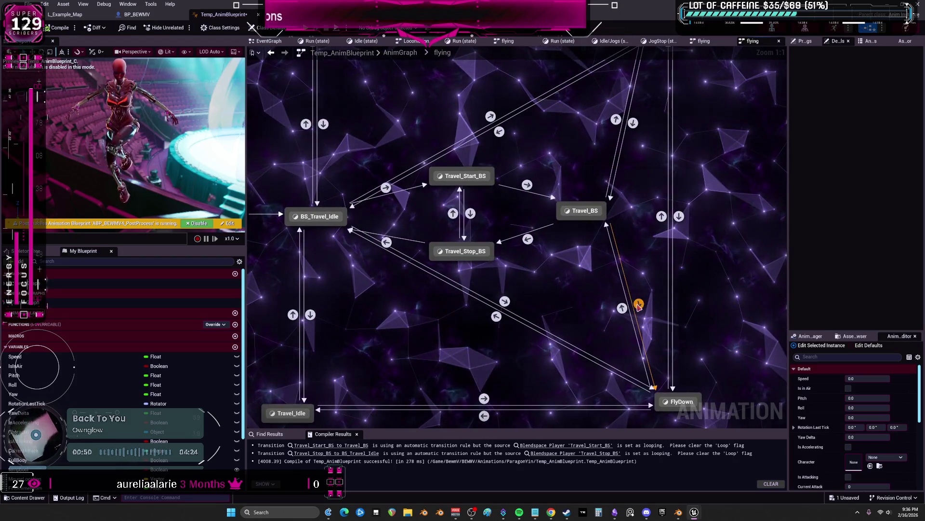
scroll(626, 264, "down", 1)
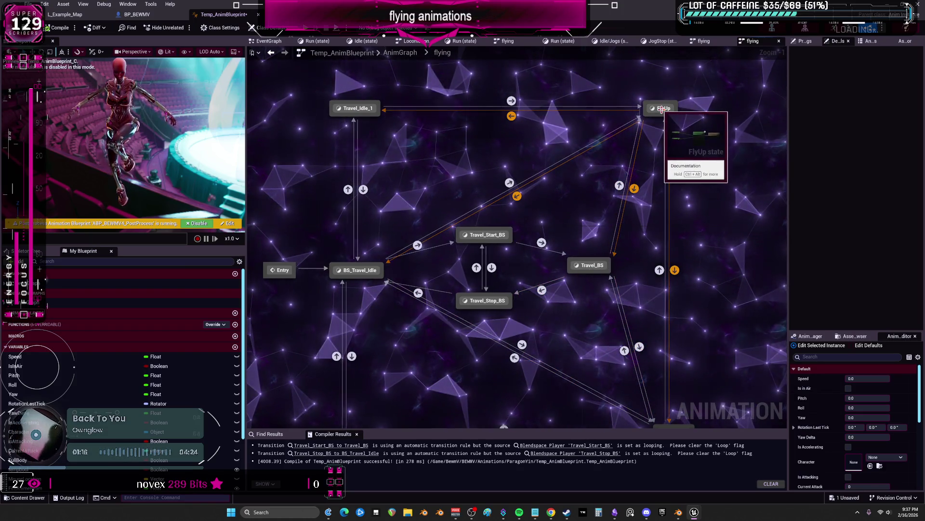
mouse_move(664, 232)
right_mouse_down()
mouse_move(623, 110)
mouse_move(631, 186)
right_mouse_up()
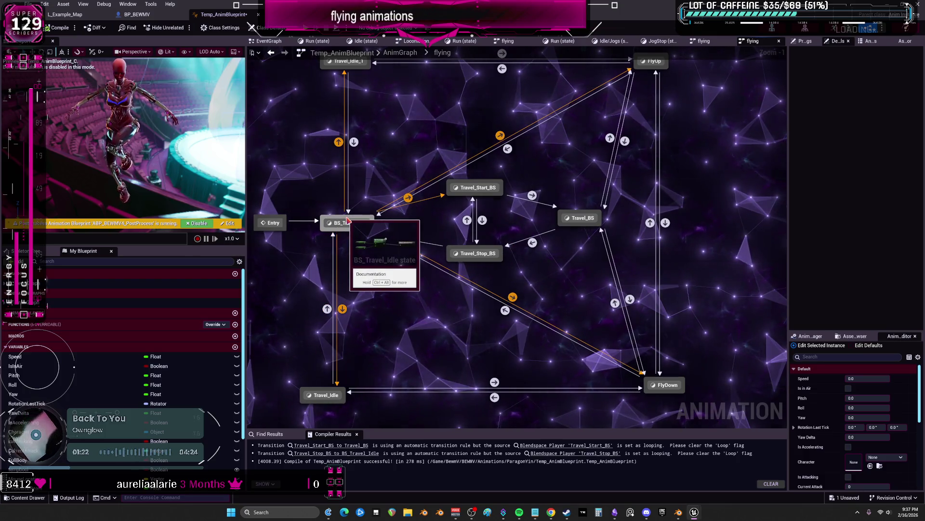
left_click(615, 513)
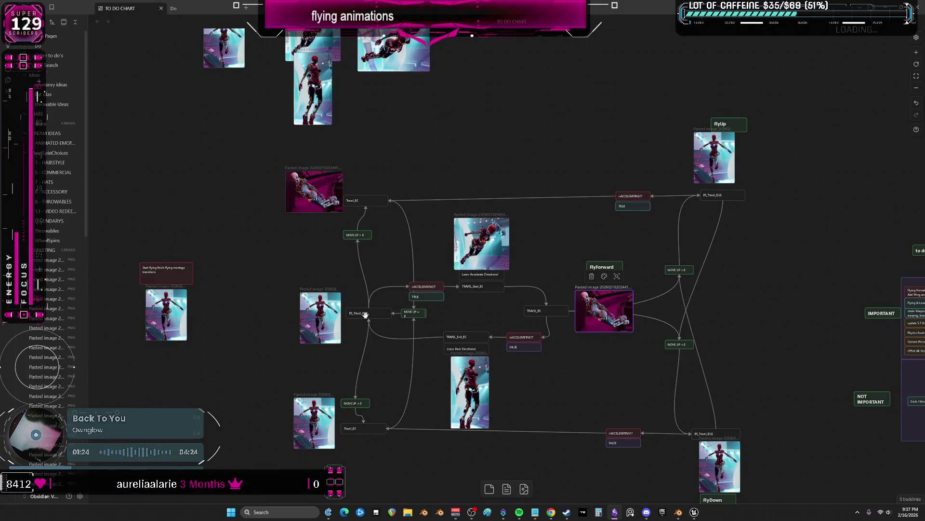
View the whole flying state chart, then return to the Unreal state machine
mouse_move(582, 263)
left_mouse_down()
mouse_move(494, 234)
mouse_move(496, 226)
left_mouse_up()
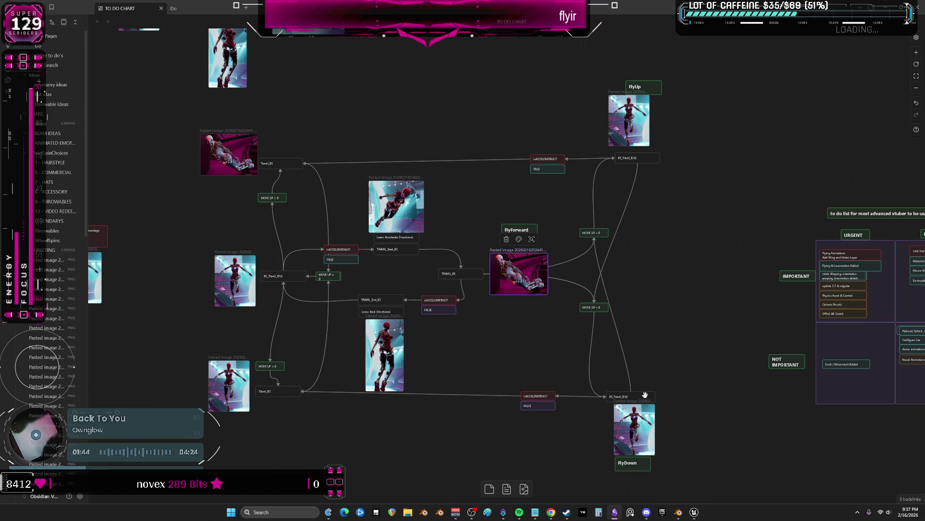
mouse_move(615, 511)
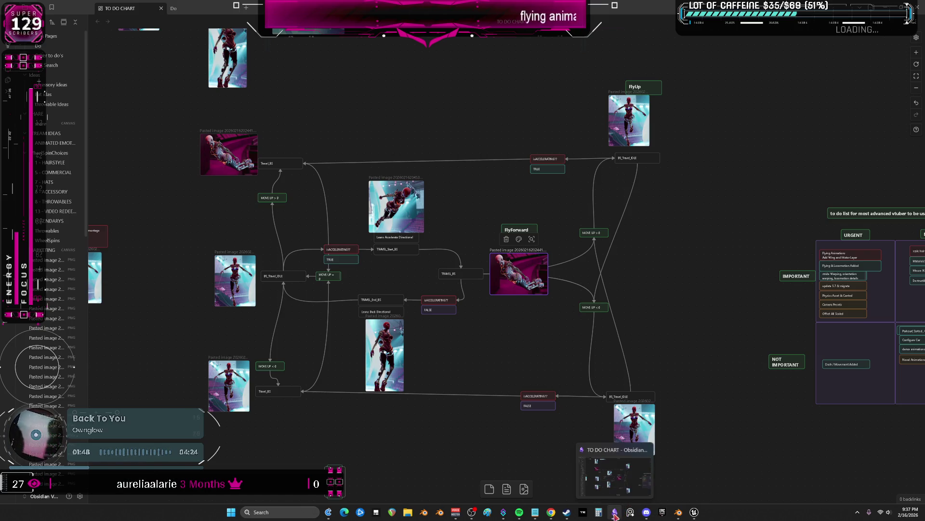
left_click(616, 513)
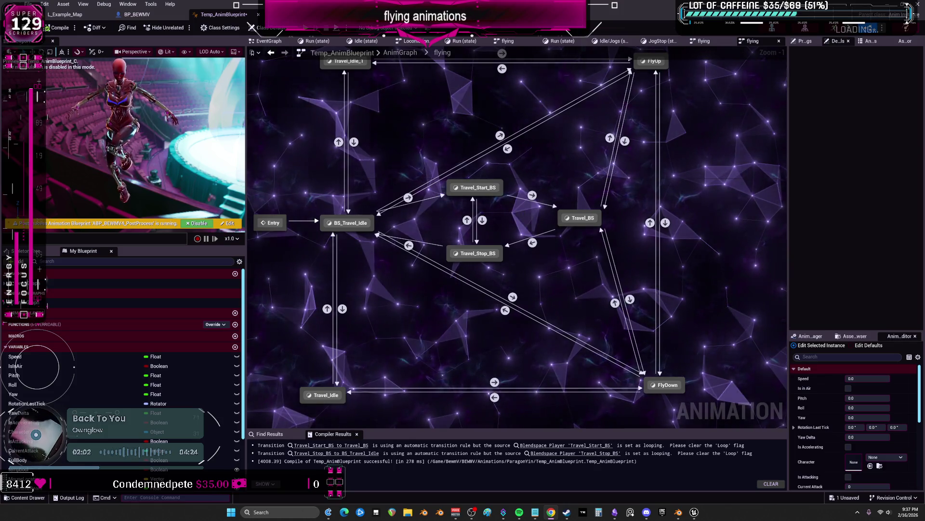
scroll(660, 231, "down", 1)
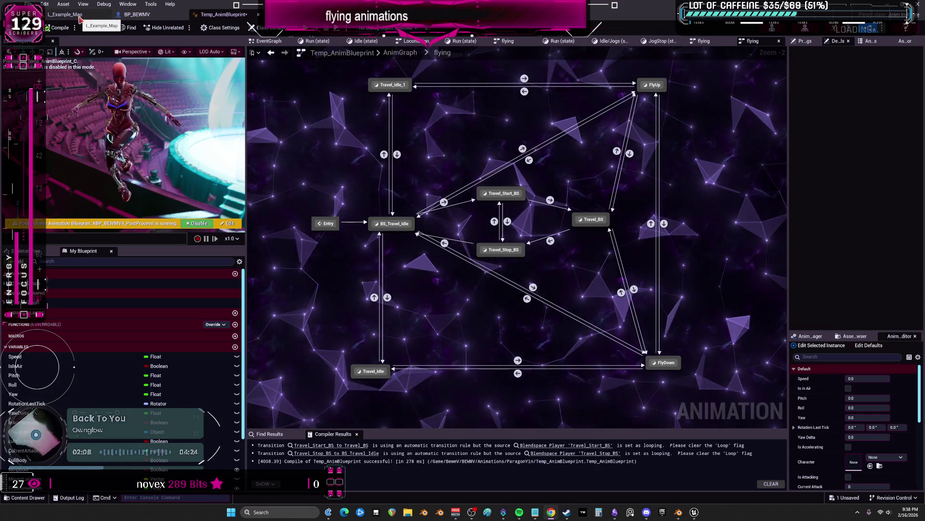
Switch to the L_Example_Map level editor tab
left_click(66, 15)
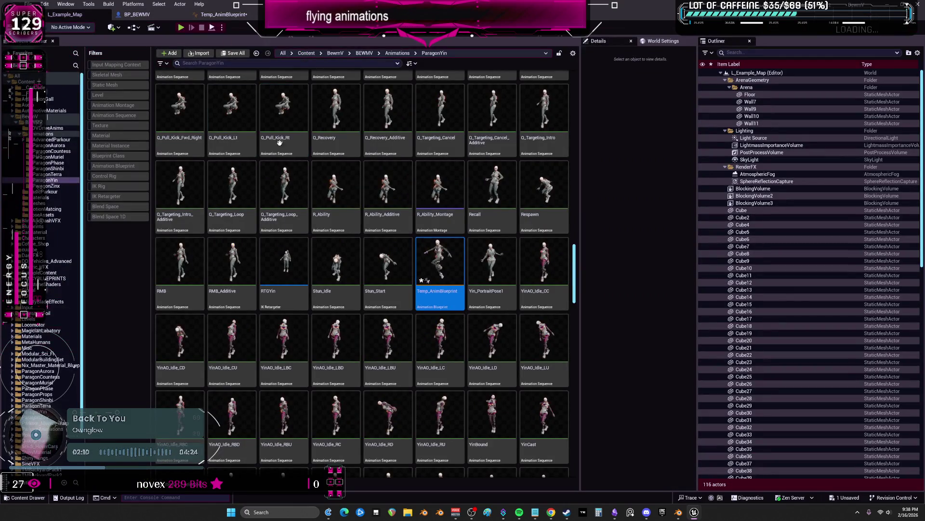
scroll(442, 274, "down", 2)
scroll(442, 275, "up", 8)
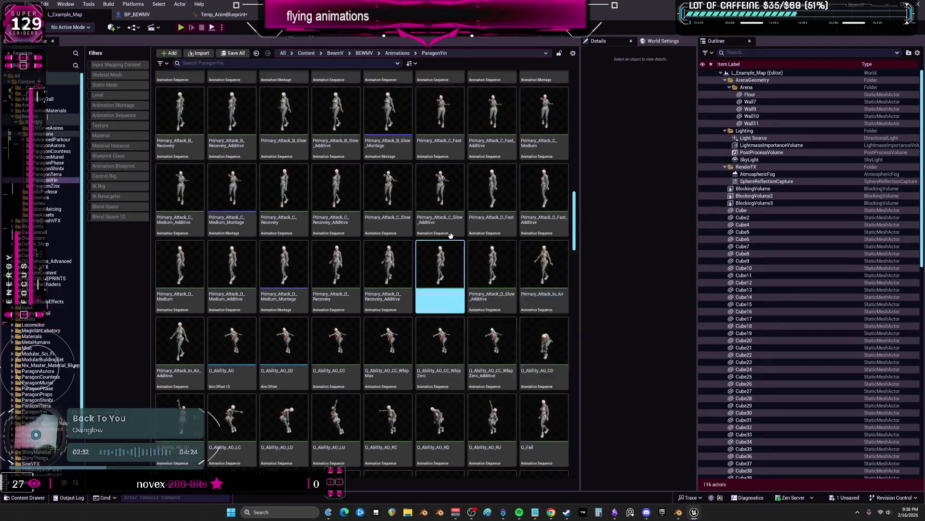
Preview BS_Travel_Idle, Travel_Bwd_Start and Travel_Jump_Land, then undock the editor into a floating window
double_click(441, 275)
double_click(723, 218)
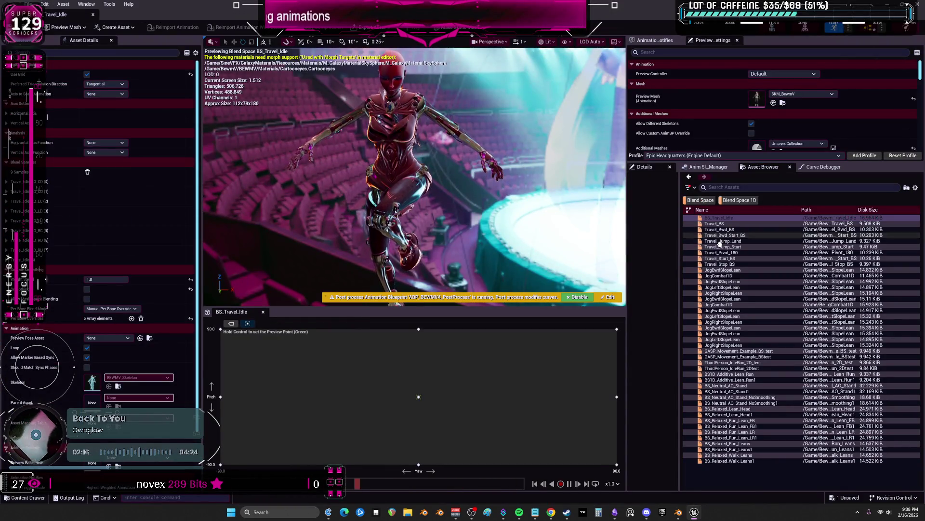
double_click(724, 235)
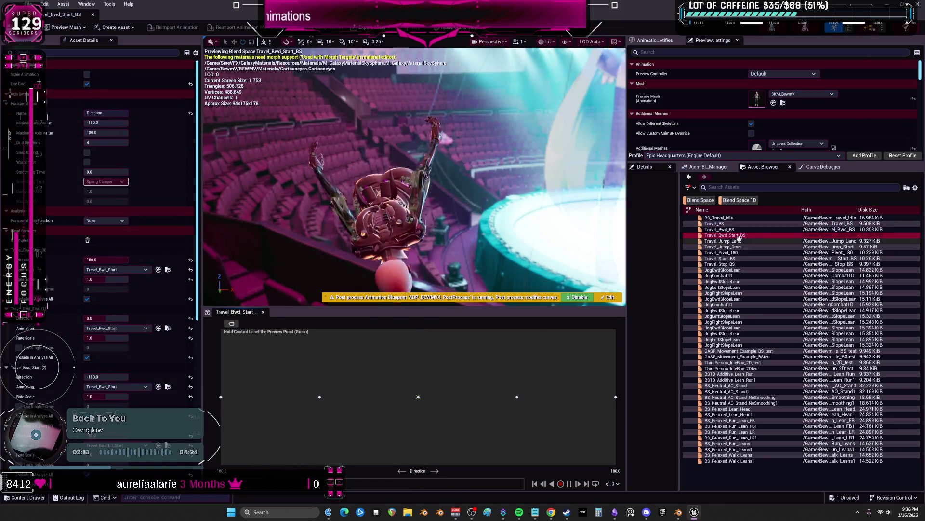
double_click(723, 241)
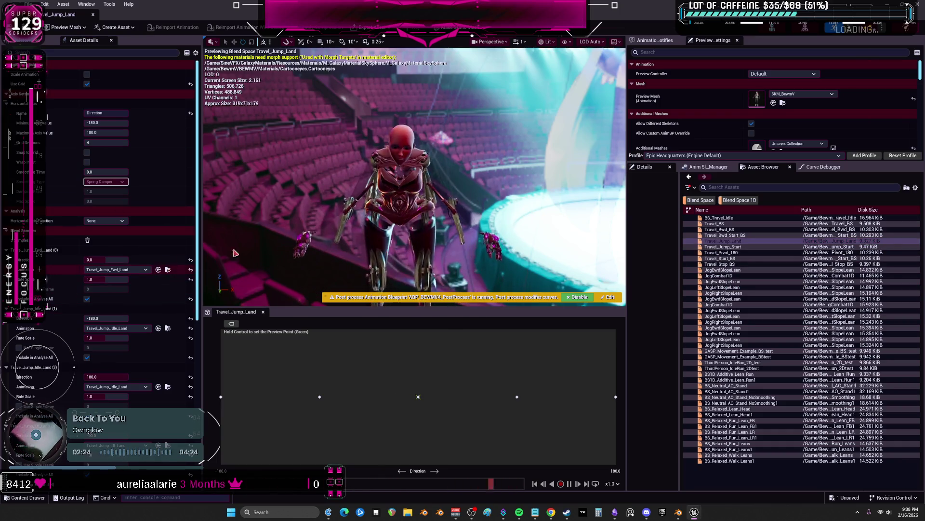
mouse_move(434, 15)
left_mouse_down()
mouse_move(479, 210)
mouse_move(101, 13)
left_mouse_up()
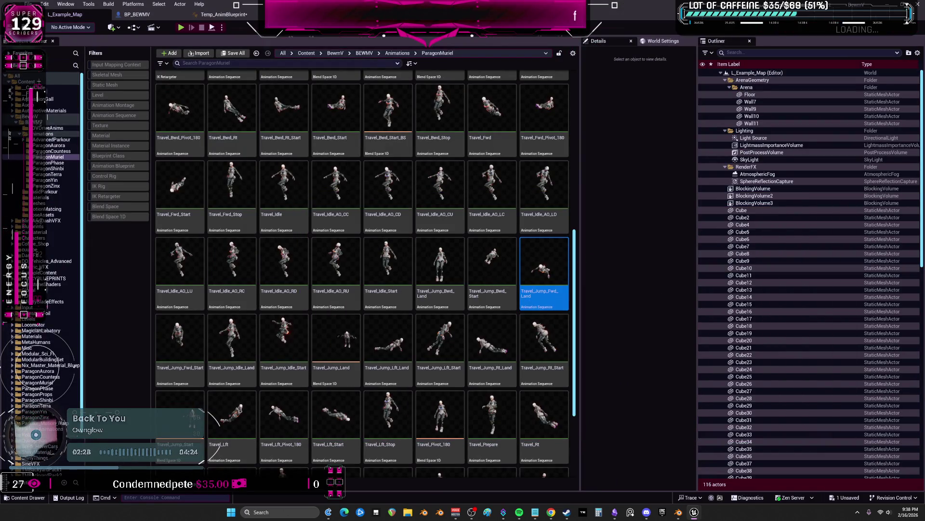
Preview the Travel_Jump_Fwd_Land animation, orbiting the character, then the Travel_Jump_Land blend space
double_click(543, 264)
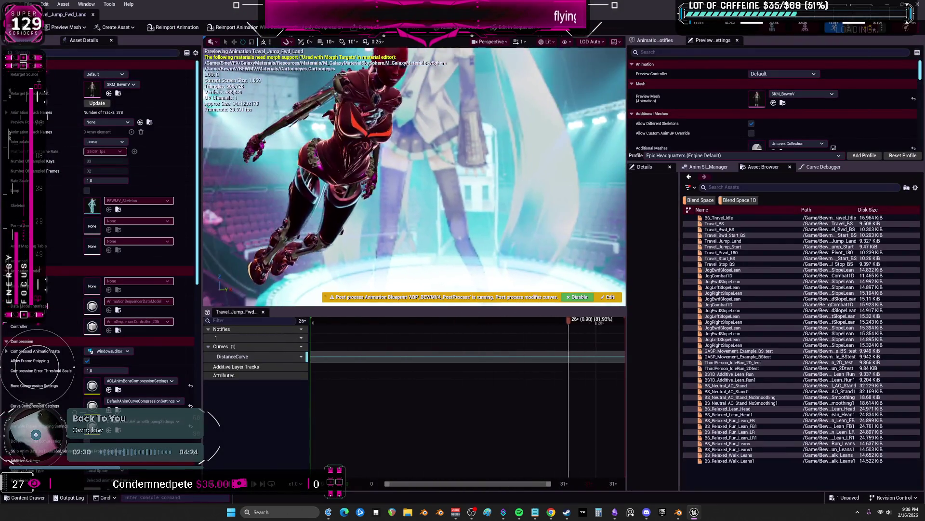
left_click_drag(470, 181, 400, 210)
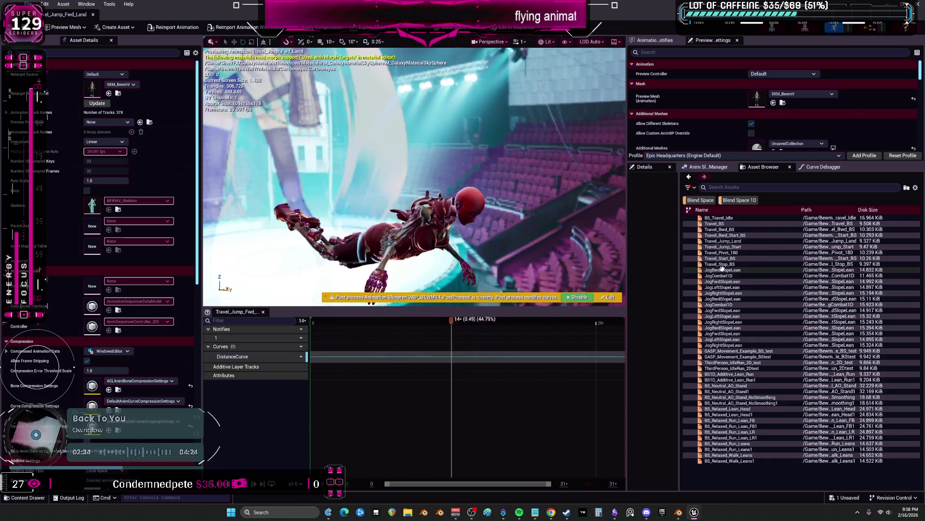
double_click(727, 246)
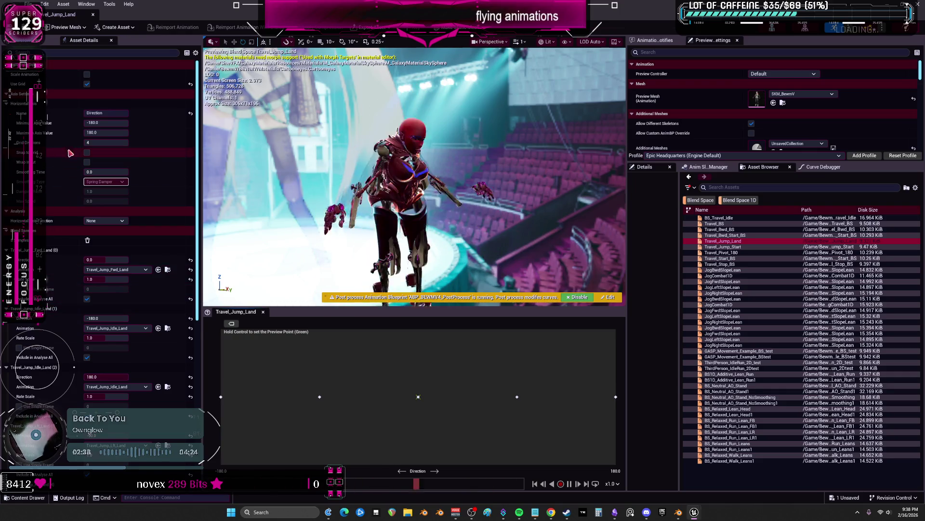
Compare the Travel_Jump_Land and Travel_Bwd_Start_BS blend spaces, ending on another backward travel blend space
double_click(723, 235)
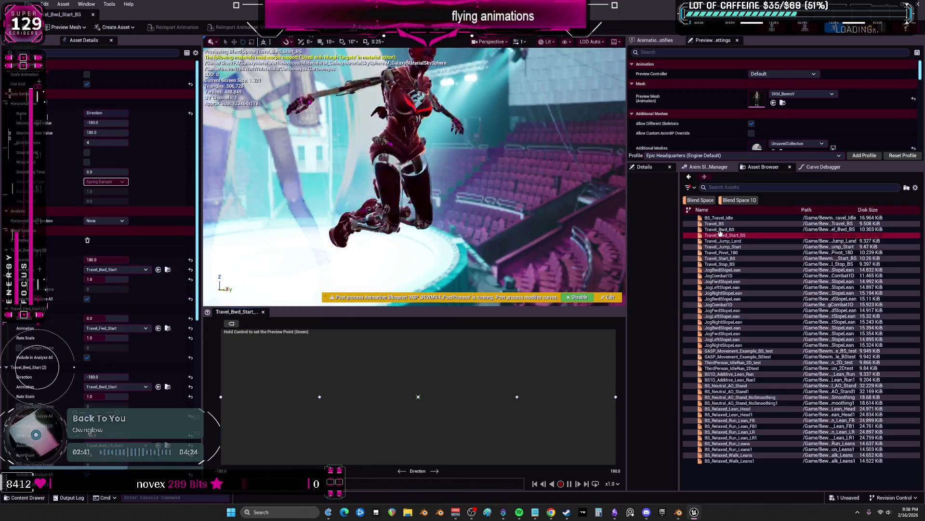
double_click(745, 242)
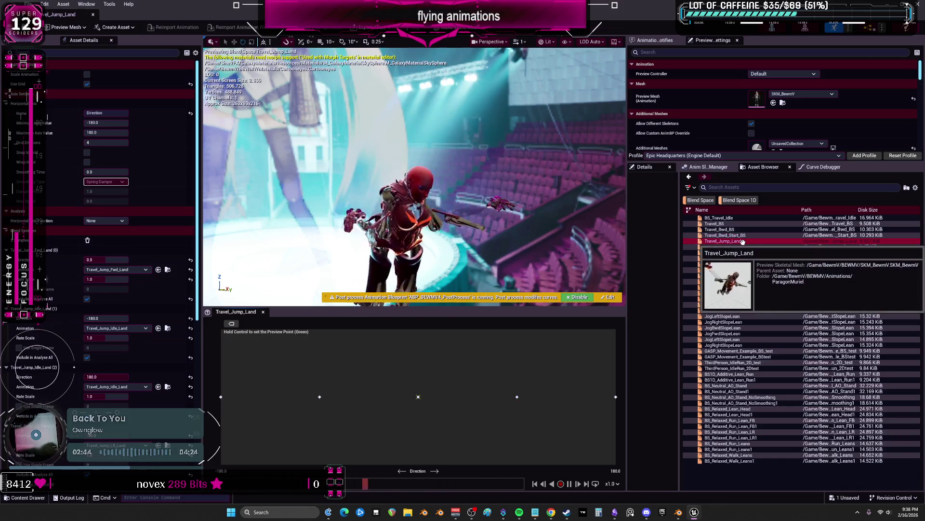
scroll(123, 218, "down", 3)
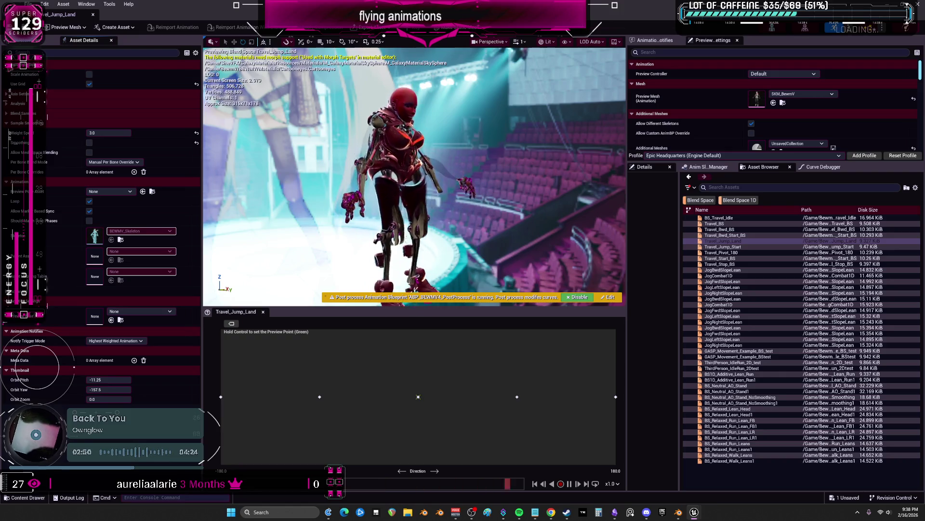
double_click(733, 276)
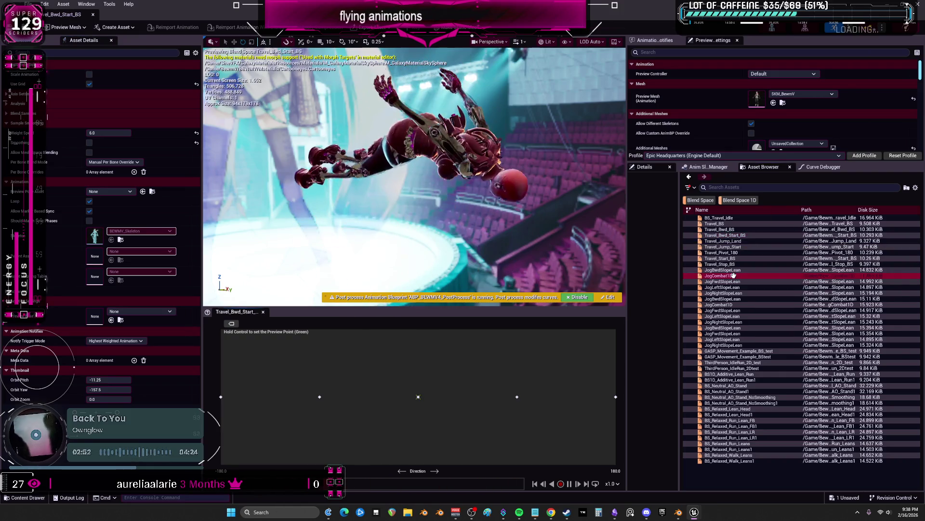
double_click(732, 234)
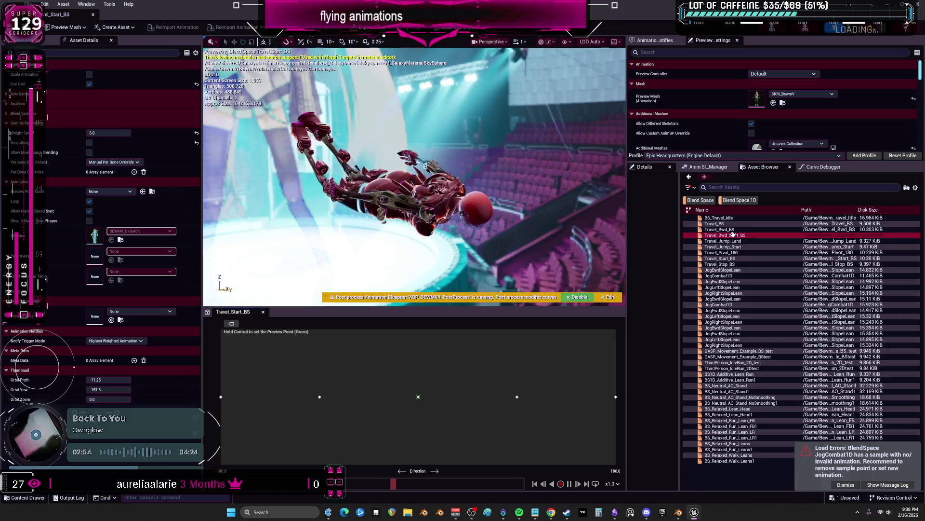
Disable the preview's post-process animation blueprint and flip between Travel_Bwd_BS, Travel_Bwd_Start_BS and Travel_Jump_Land
double_click(733, 245)
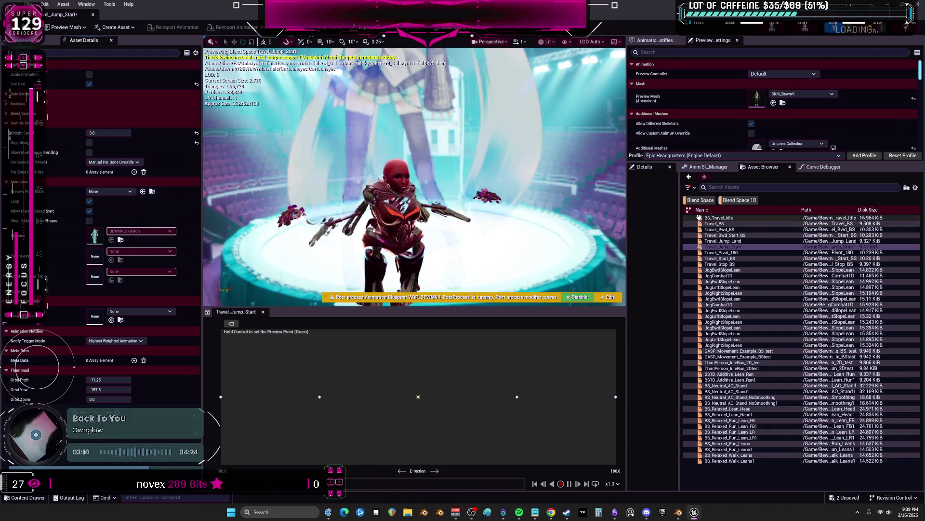
left_click(577, 297)
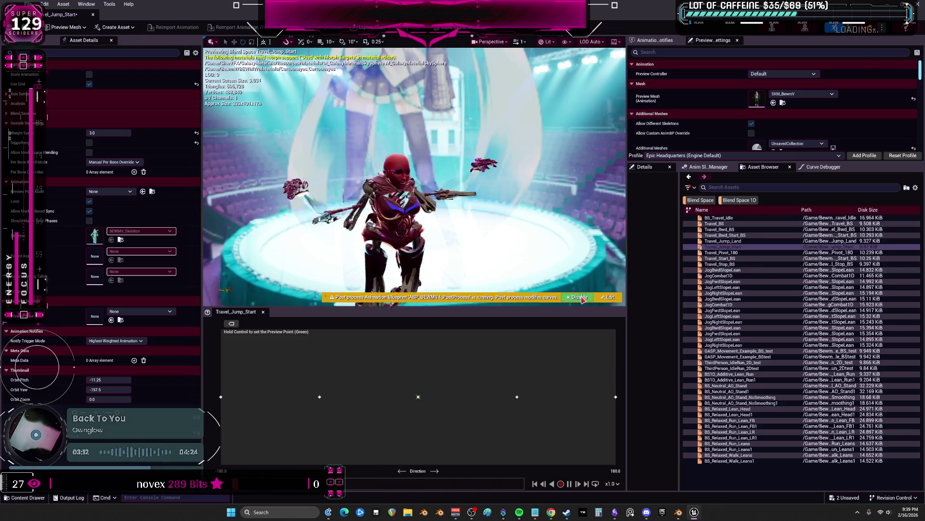
double_click(728, 229)
double_click(738, 236)
double_click(740, 241)
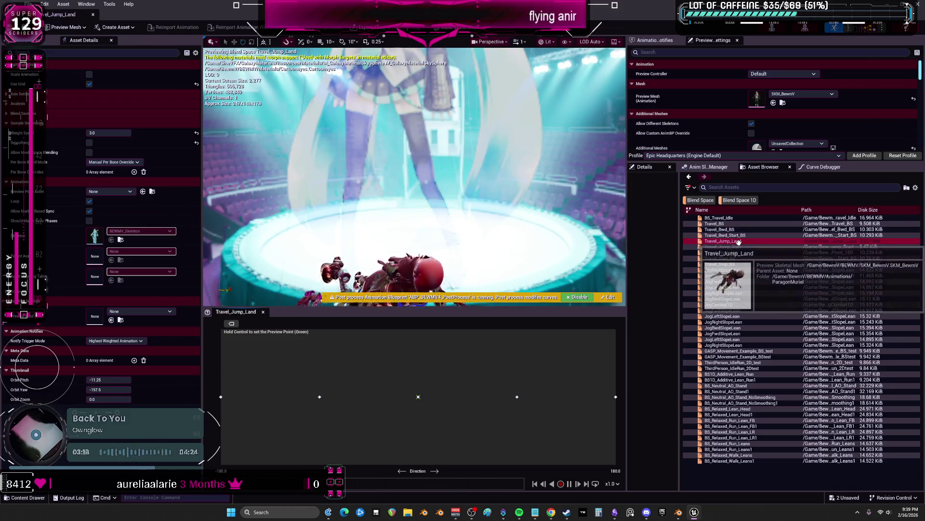
double_click(740, 235)
double_click(739, 241)
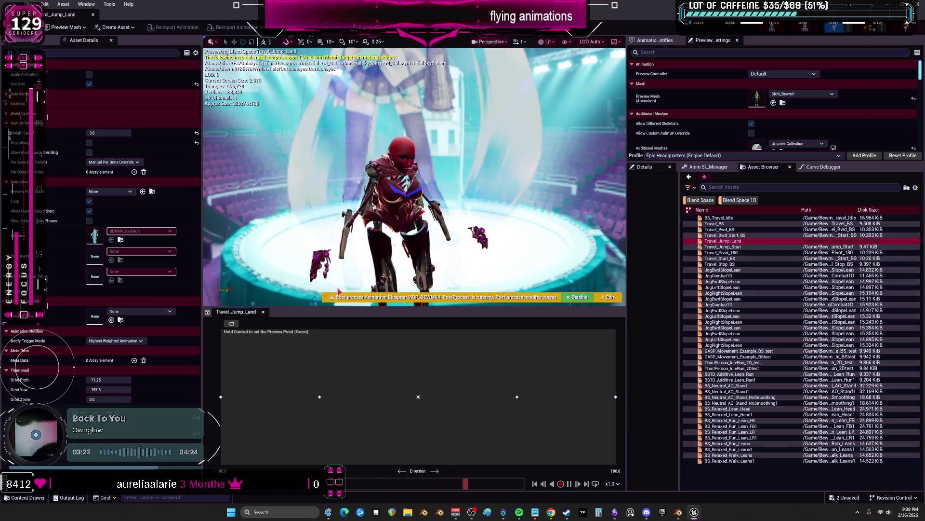
scroll(64, 140, "up", 3)
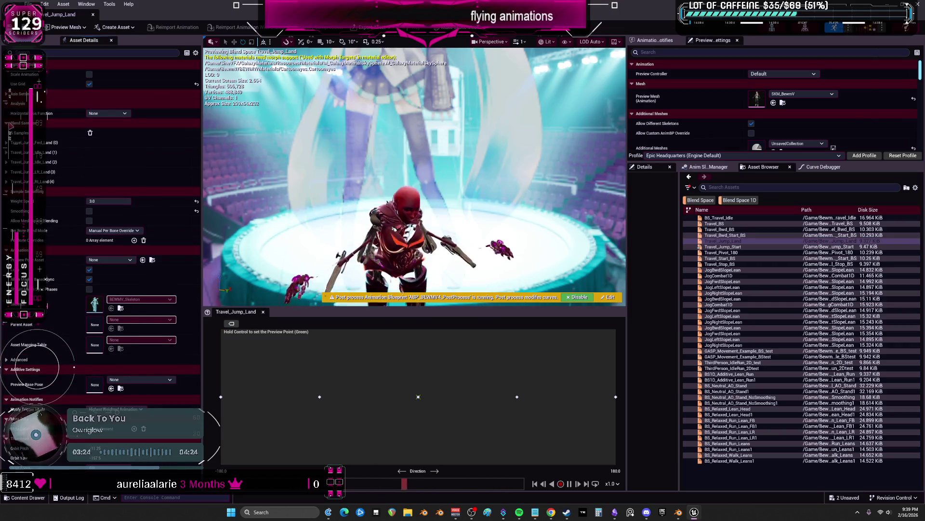
scroll(65, 218, "down", 3)
scroll(64, 217, "down", 3)
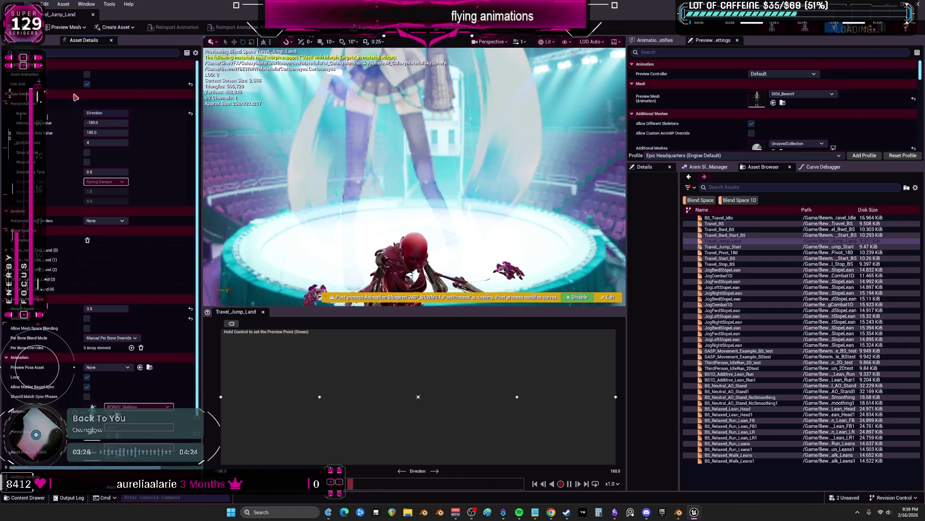
Review Travel_Start_BS, Travel_Stop_BS, JogBwdSlopeLean and Travel_Pivot_180, finishing on Travel_Jump_Start
double_click(725, 235)
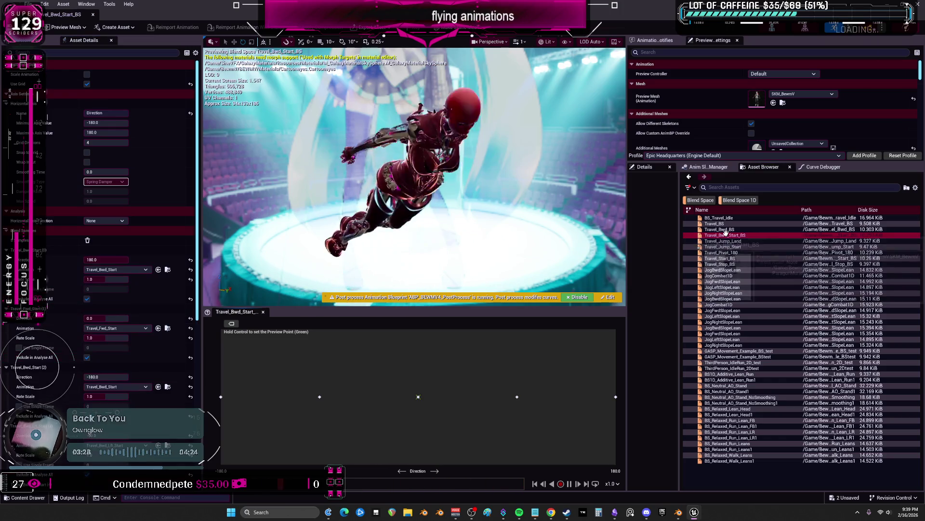
double_click(724, 230)
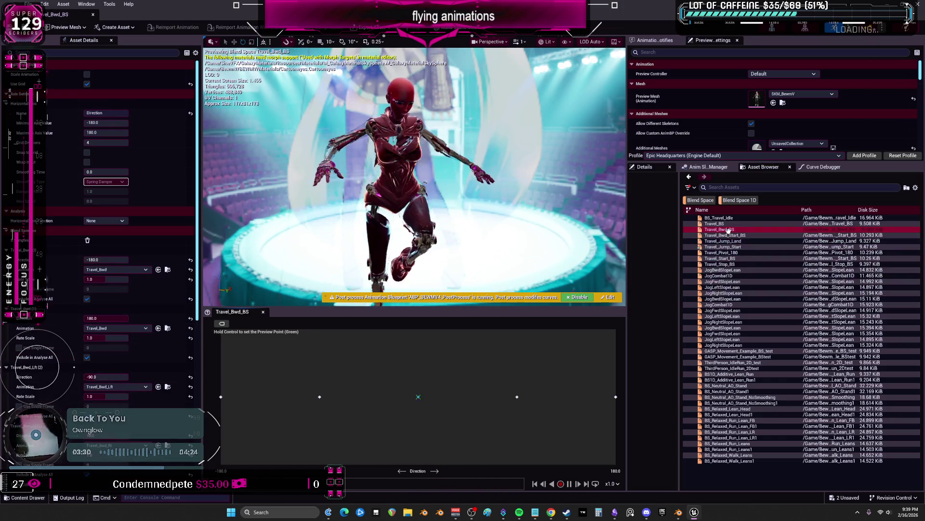
double_click(730, 247)
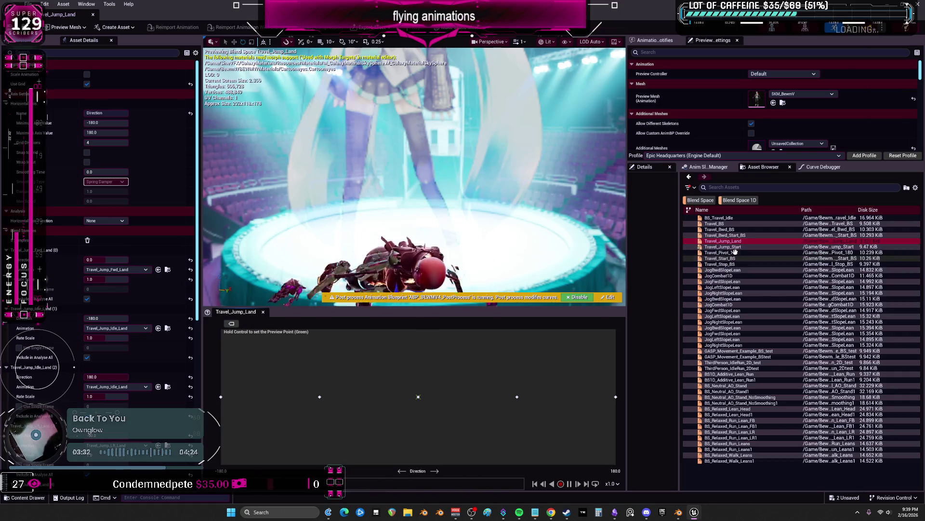
double_click(730, 257)
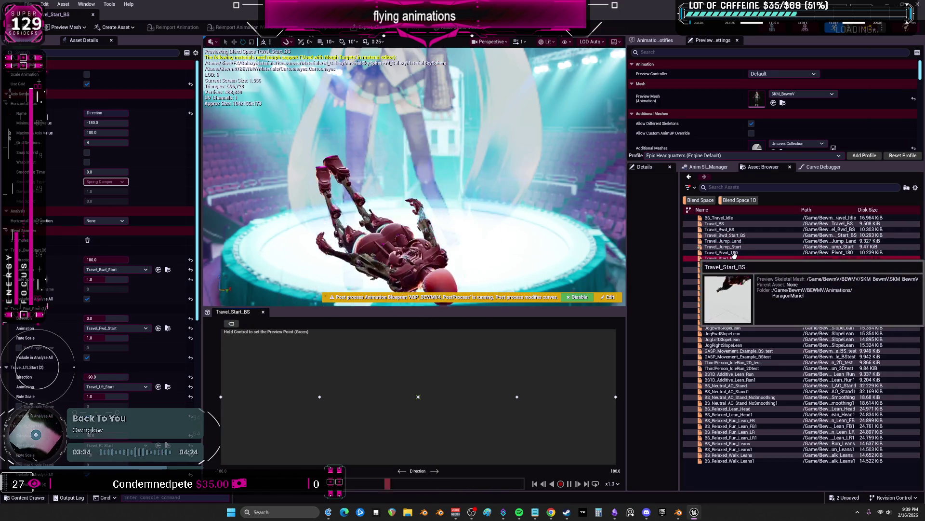
double_click(732, 265)
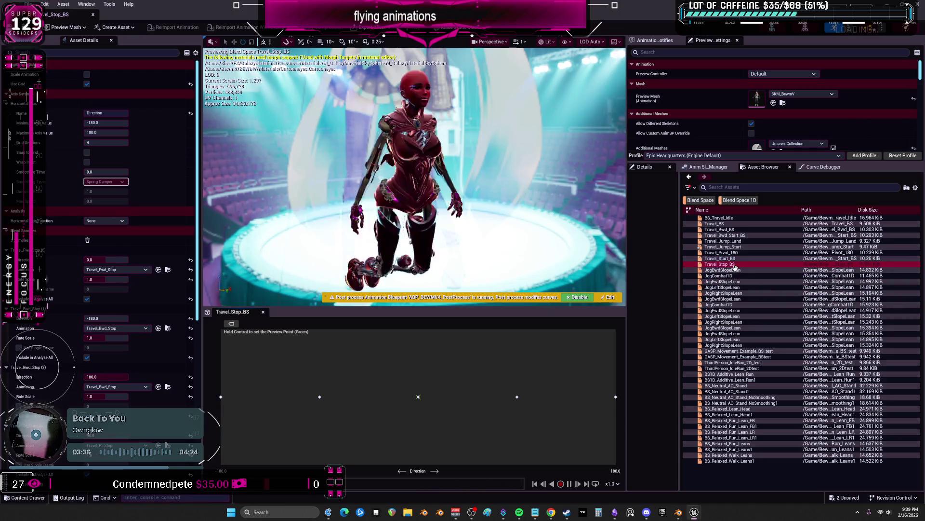
double_click(736, 270)
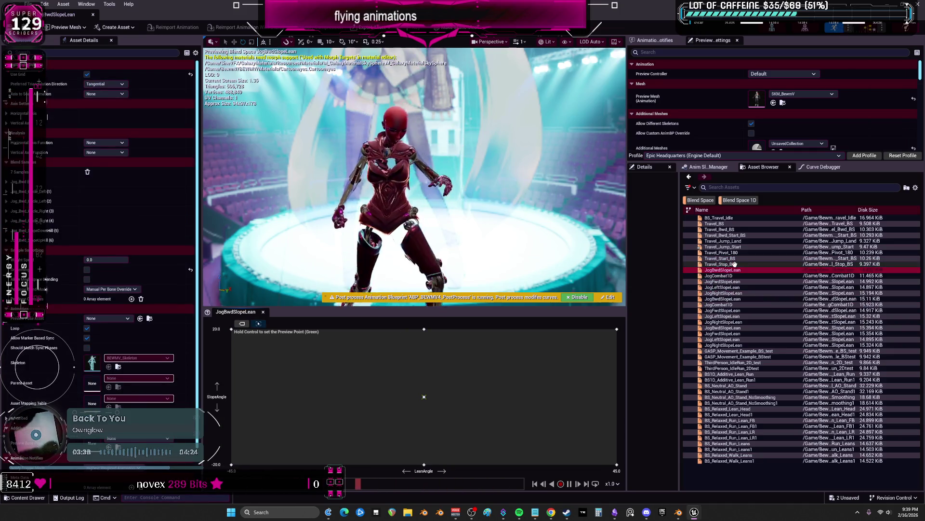
double_click(734, 251)
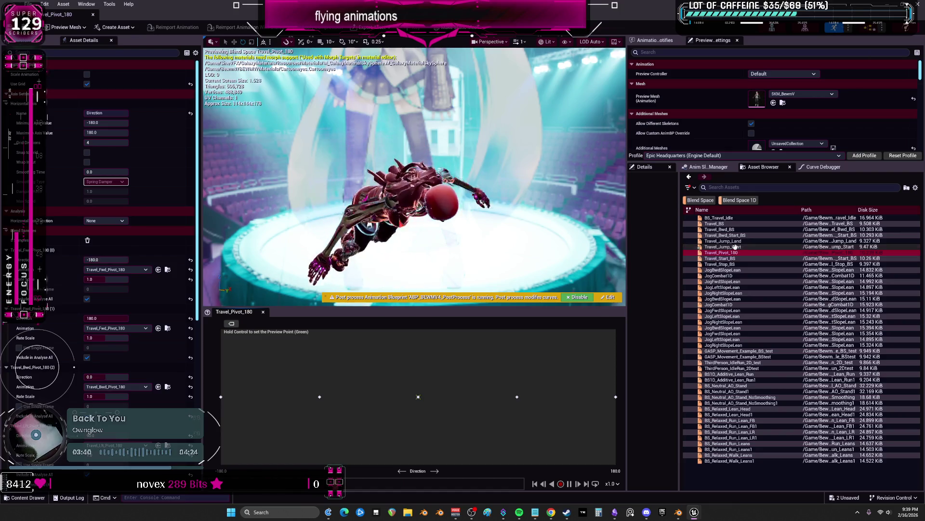
double_click(736, 252)
double_click(738, 248)
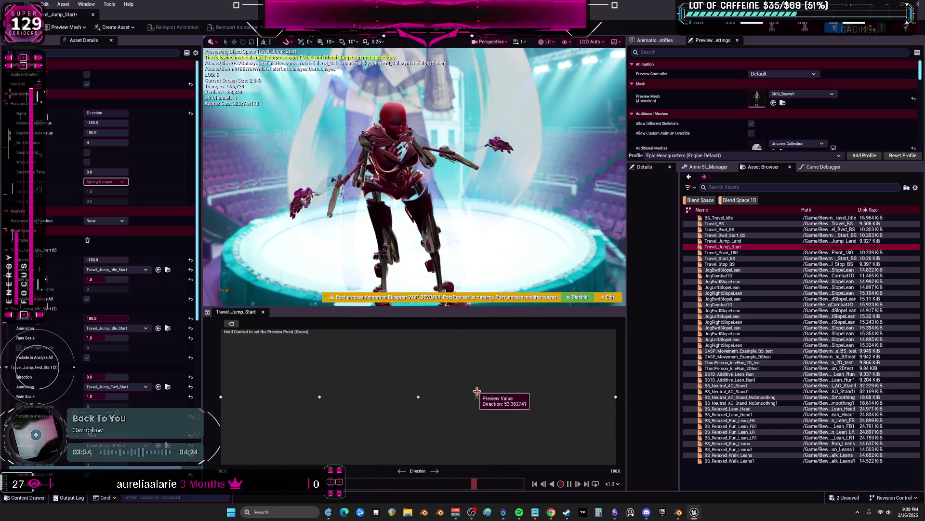
scroll(85, 349, "down", 3)
scroll(86, 349, "down", 3)
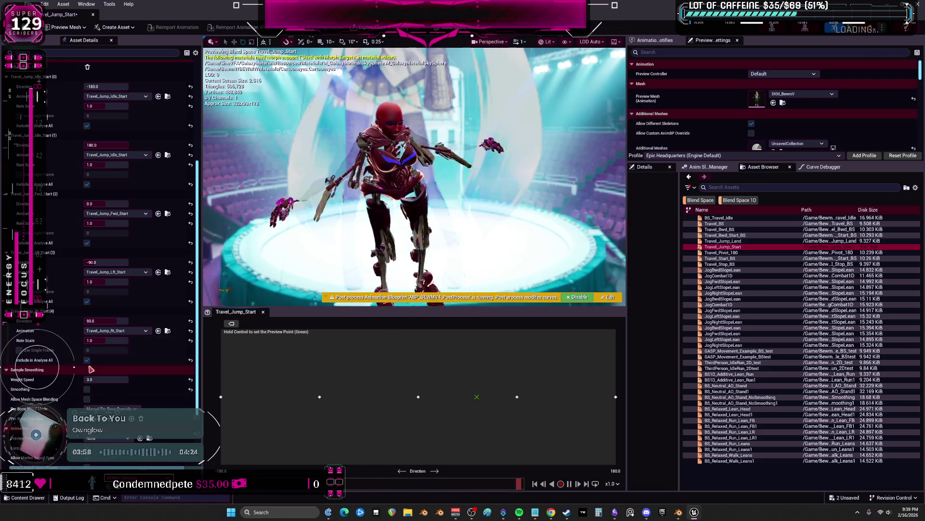
scroll(88, 364, "down", 2)
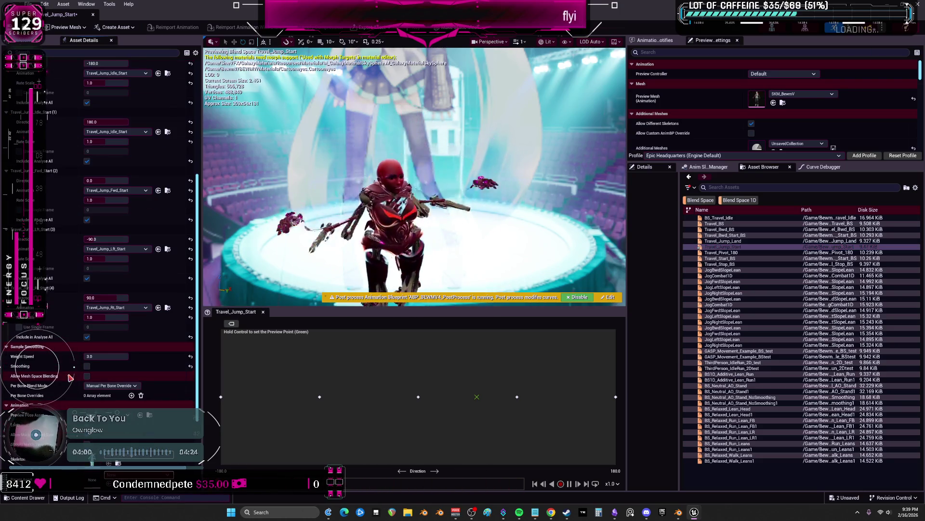
Set Travel_Jump_Start's per-bone blend mode to BlendProfile and float the editor over the Content Browser
left_click(111, 384)
left_click(108, 396)
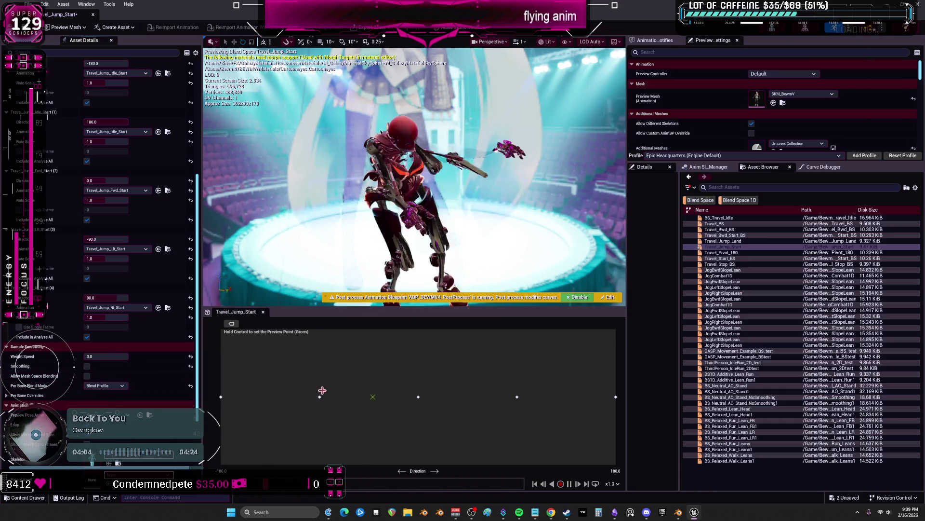
scroll(88, 364, "down", 2)
scroll(45, 390, "down", 2)
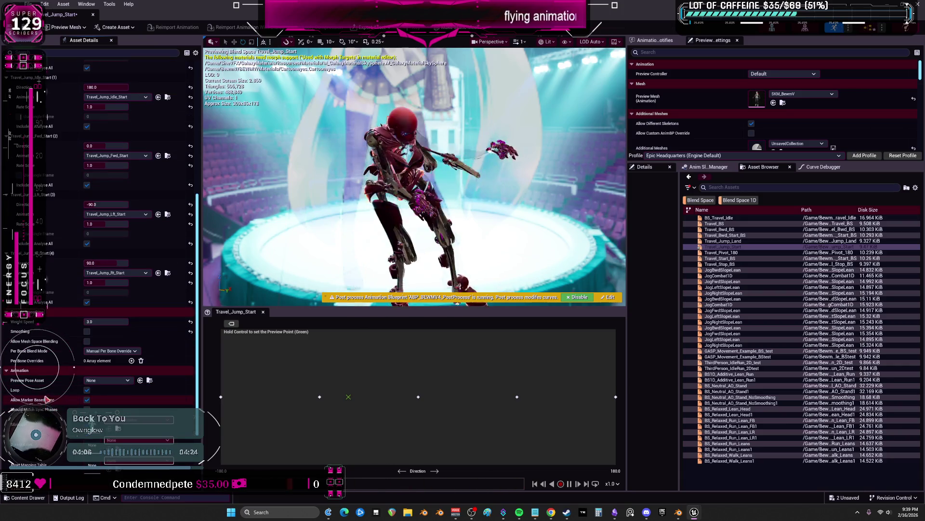
scroll(73, 362, "down", 3)
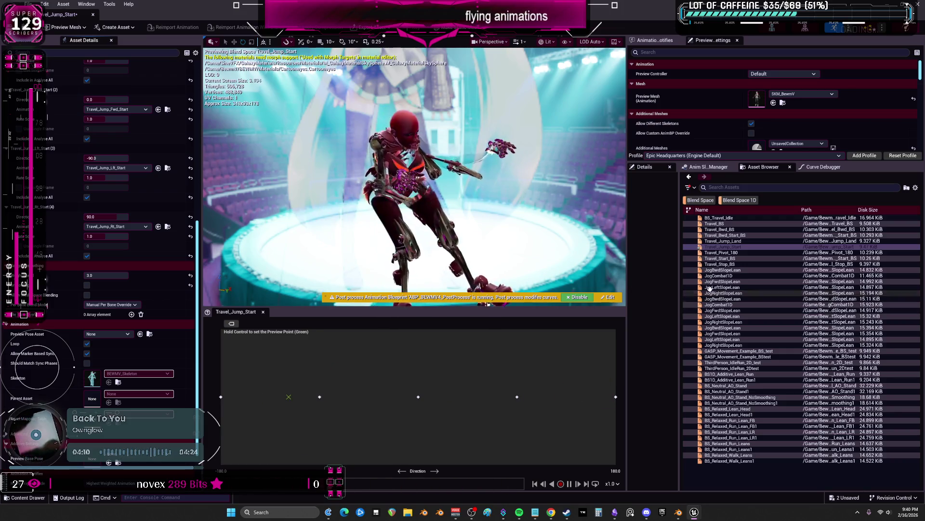
scroll(138, 174, "up", 3)
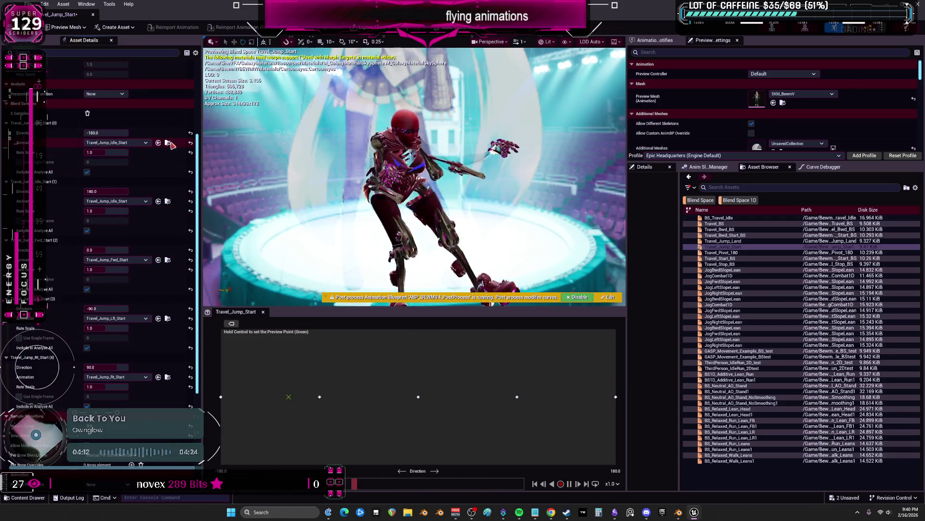
double_click(277, 36)
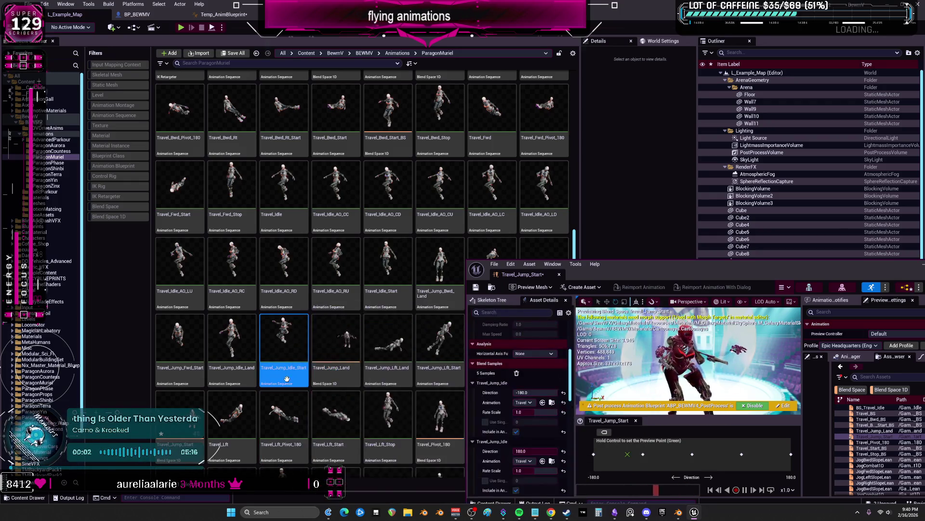
Preview the Travel_Jump_Idle_Land and Travel_Jump_Fwd_Start sequences, moving the editor aside
double_click(280, 339)
double_click(232, 340)
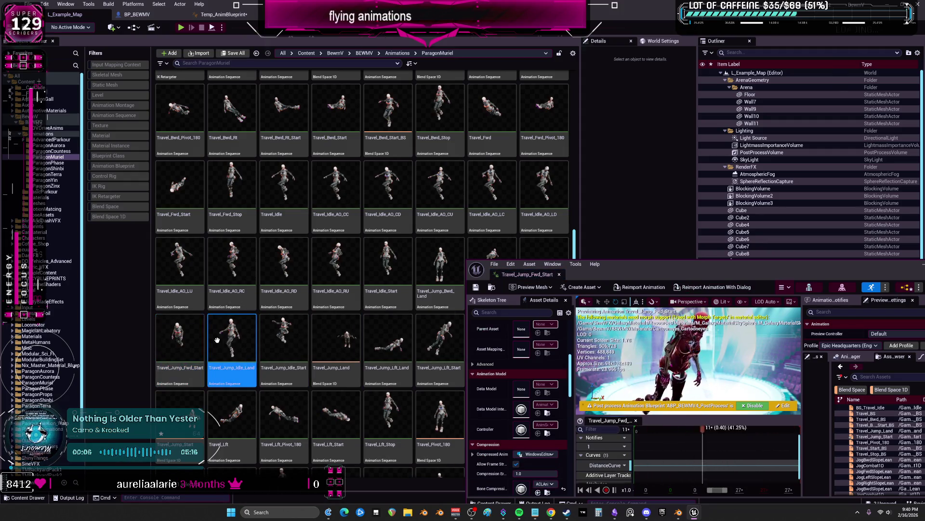
double_click(284, 340)
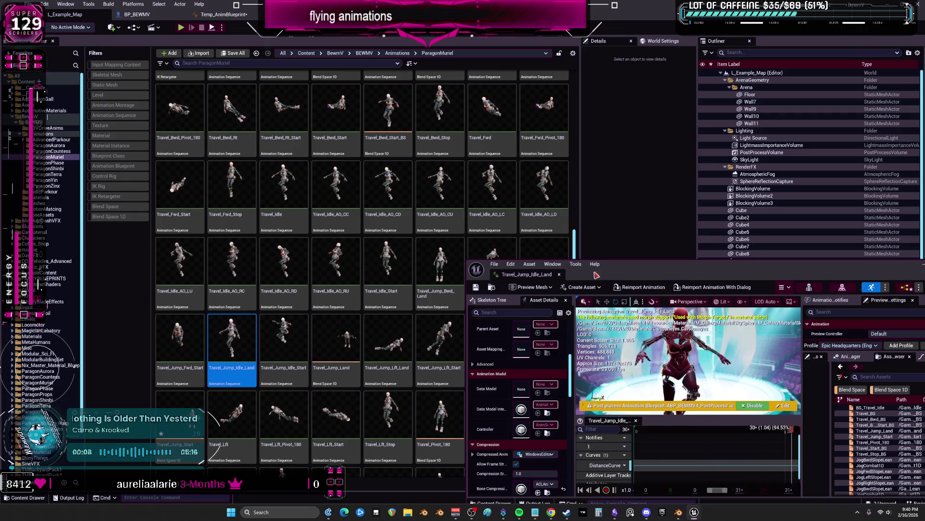
left_click_drag(651, 264, 568, 371)
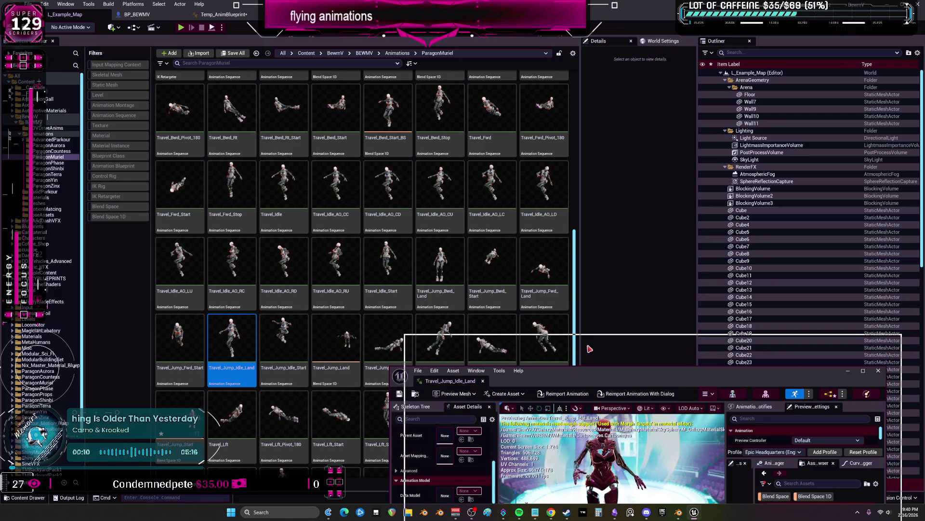
Preview Travel_Jump_Bwd_Land and Travel_Jump_Bwd_Start, then close the animation editor window
double_click(439, 271)
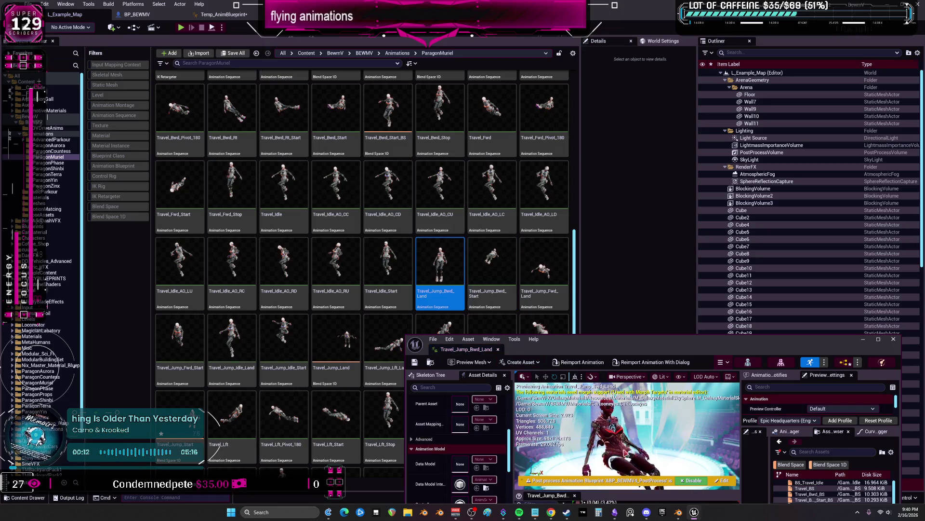
double_click(492, 271)
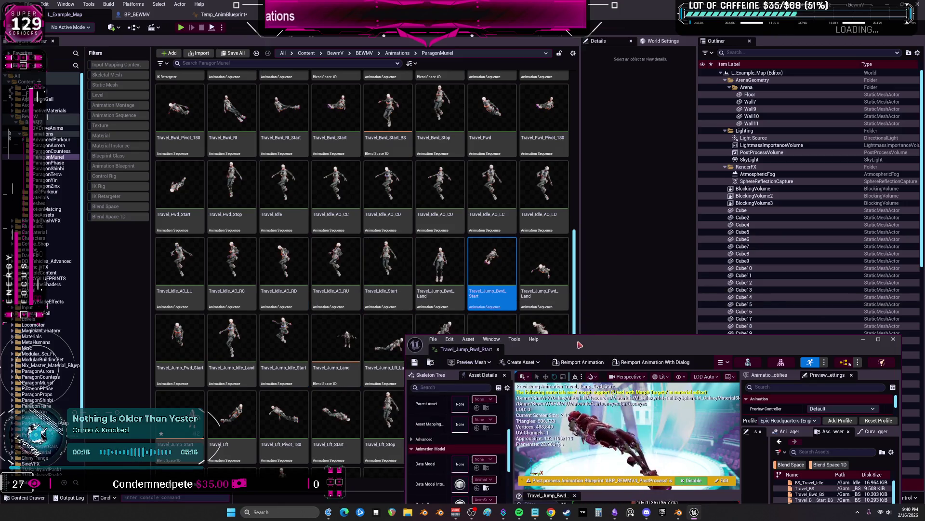
left_click_drag(861, 340, 677, 135)
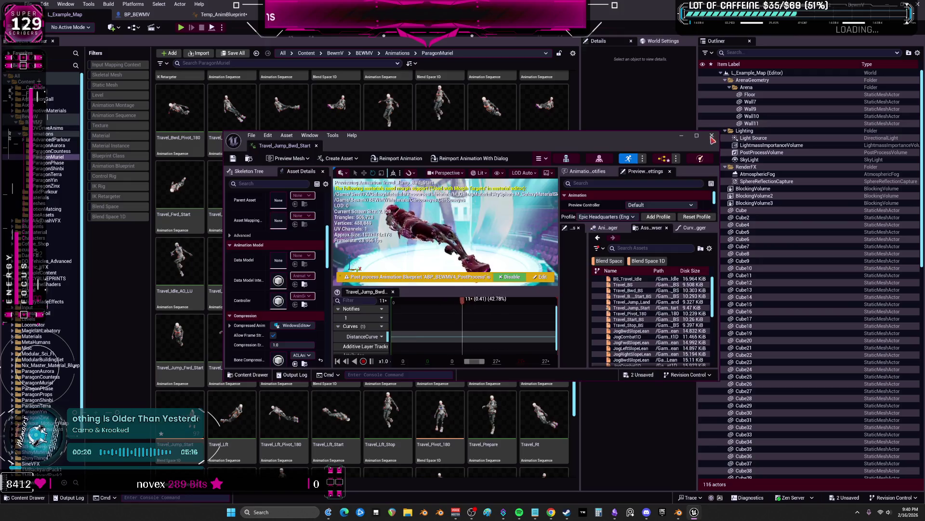
left_click(713, 135)
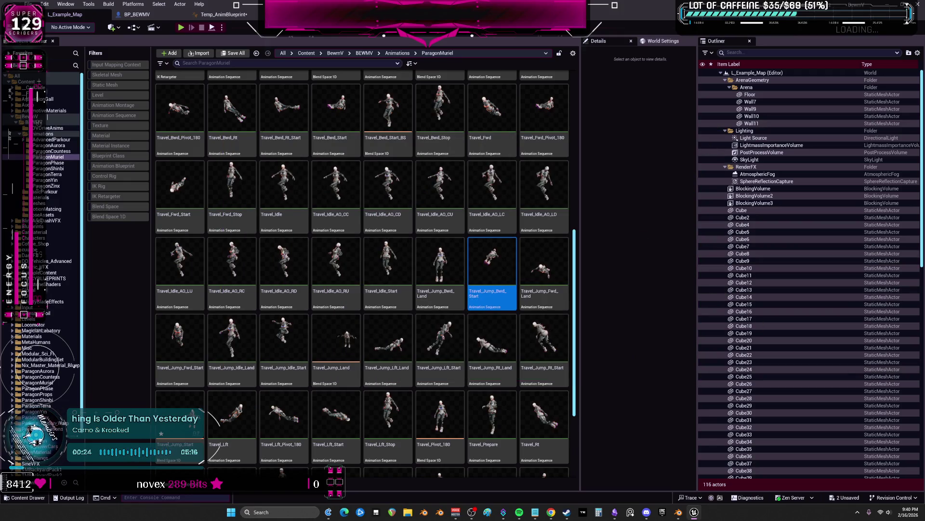
scroll(482, 347, "down", 3)
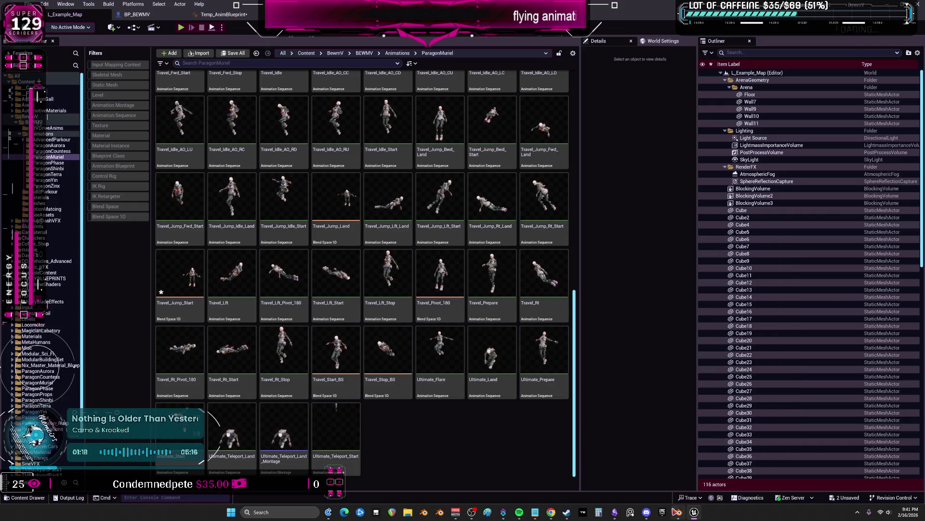
mouse_move(679, 513)
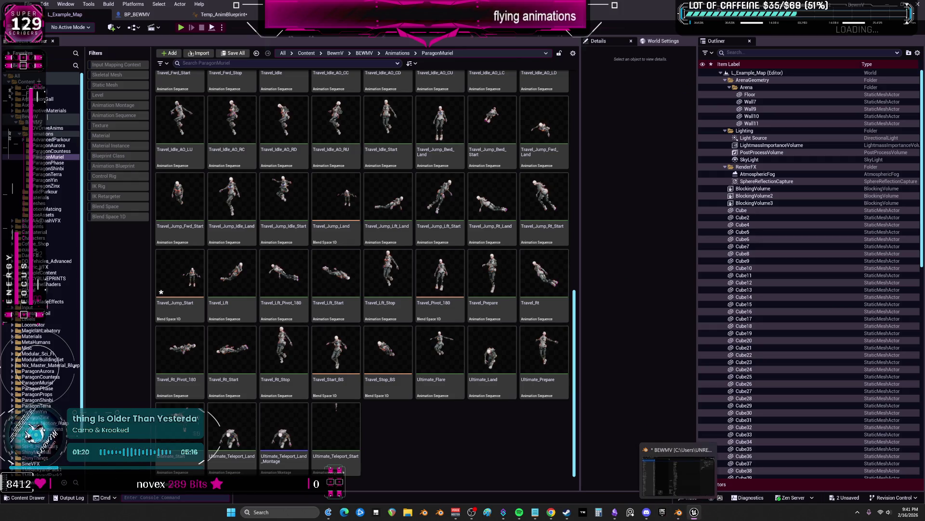
Bring up the Save Content prompt listing Temp_AnimBlueprint and Travel_Jump_Start
key("ctrl+shift+s")
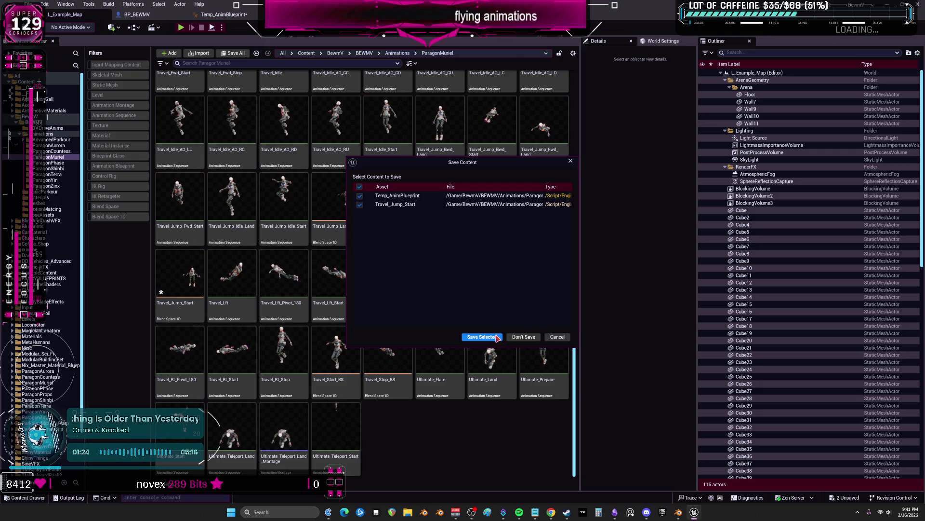
Save the selected Temp_AnimBlueprint and Travel_Jump_Start assets and switch to the V3World editor window
left_click(481, 337)
left_click(672, 512)
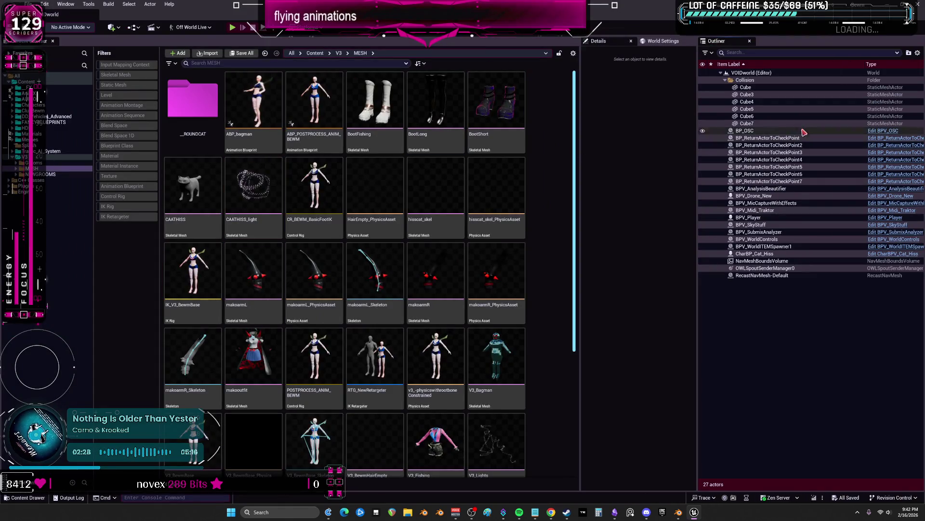
From BPV_Player's Mesh component, open its assigned AnimBlueprintUpdatereplace animation blueprint
left_click(755, 216)
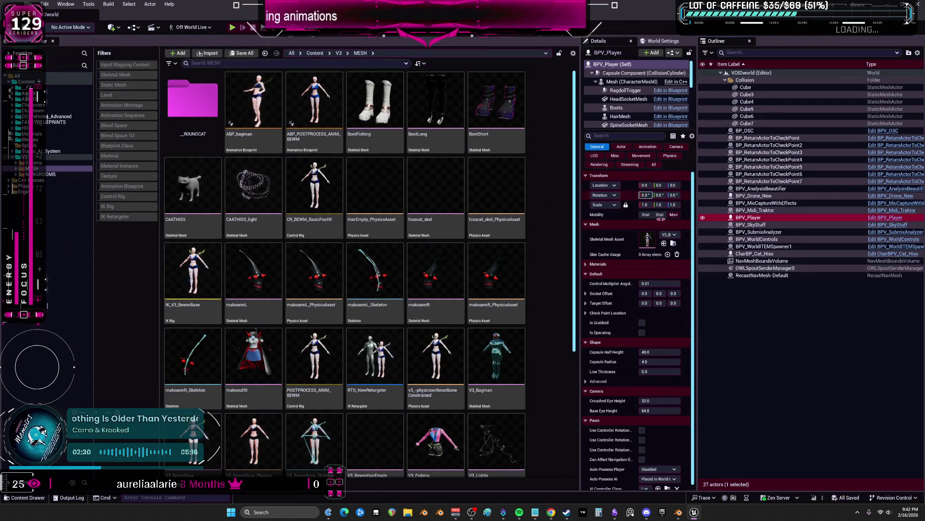
left_click(629, 82)
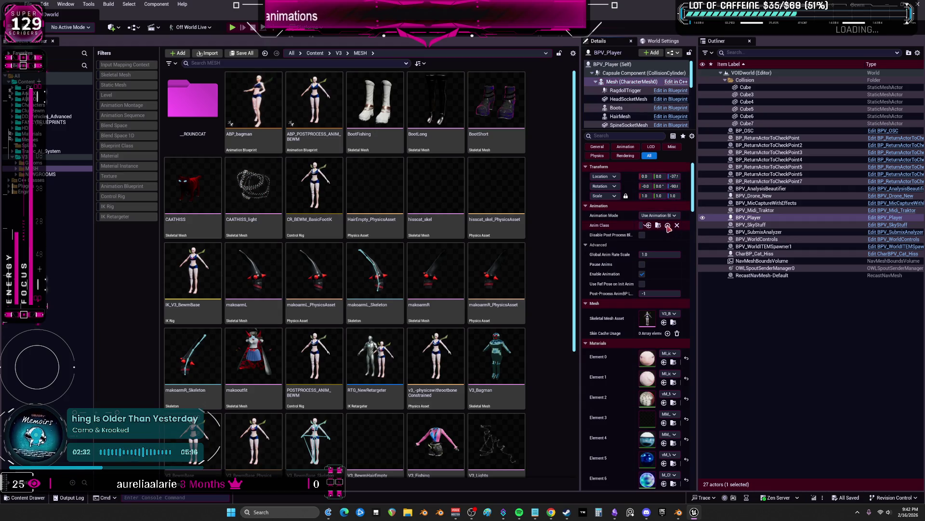
left_click(659, 226)
double_click(436, 282)
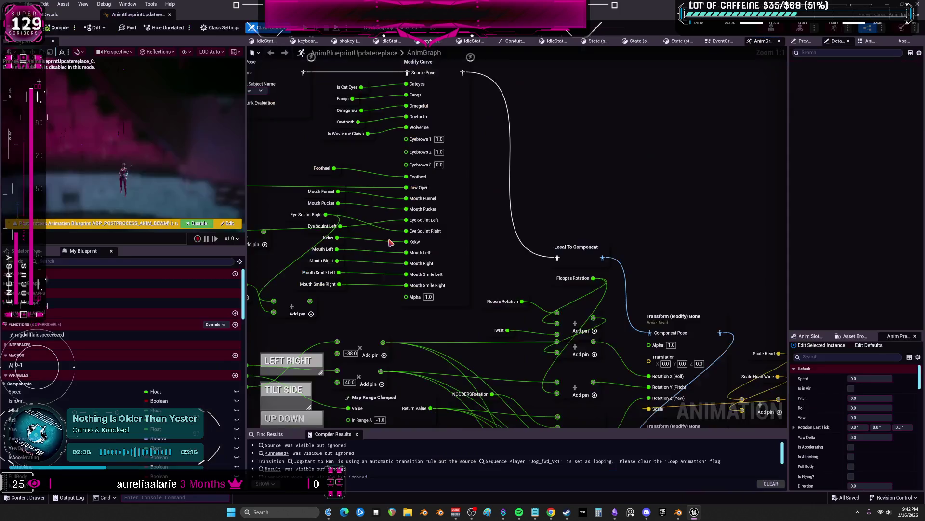
scroll(504, 278, "down", 4)
scroll(505, 278, "up", 4)
Drill into Flying Locomotion's Travel_Idle state and open its BS_Travel_Idle_V3replace blend space
right_click_drag(503, 271, 504, 145)
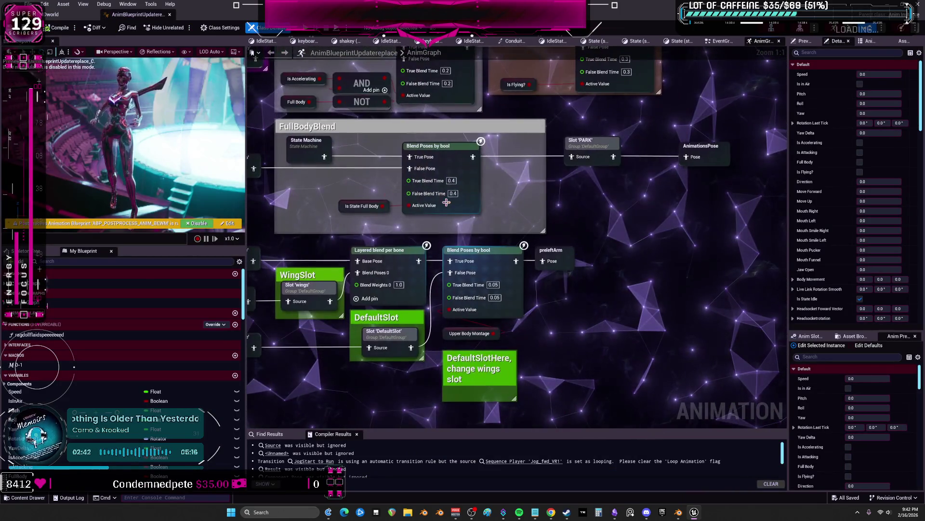
right_click_drag(529, 289, 530, 93)
scroll(530, 144, "down", 3)
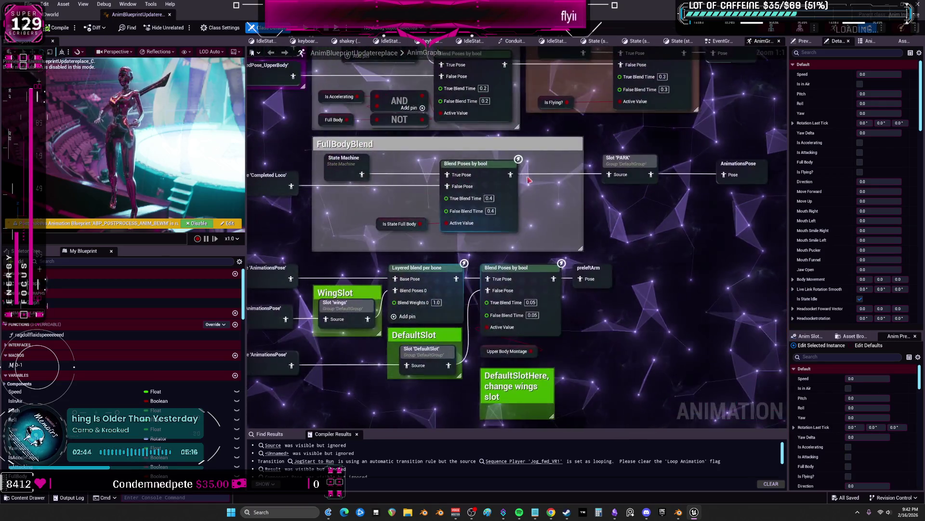
scroll(562, 261, "up", 3)
double_click(566, 182)
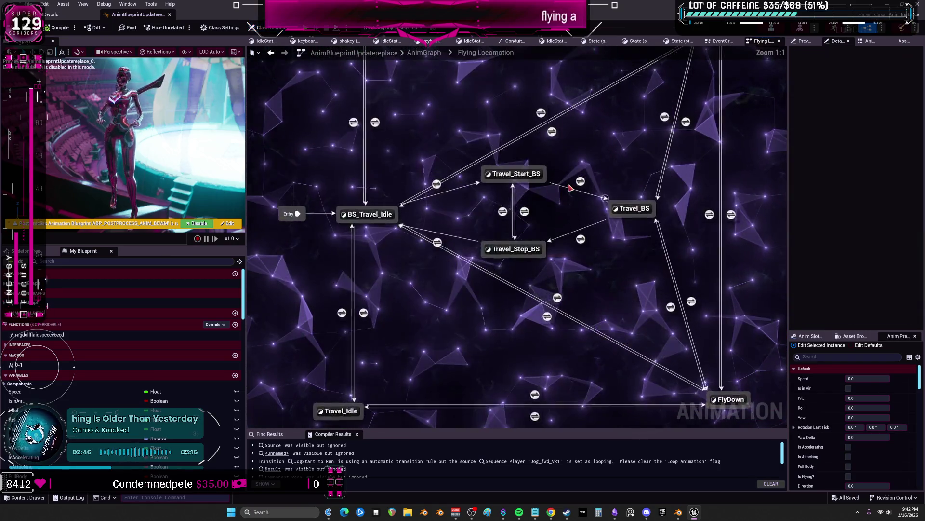
right_click_drag(568, 218, 568, 161)
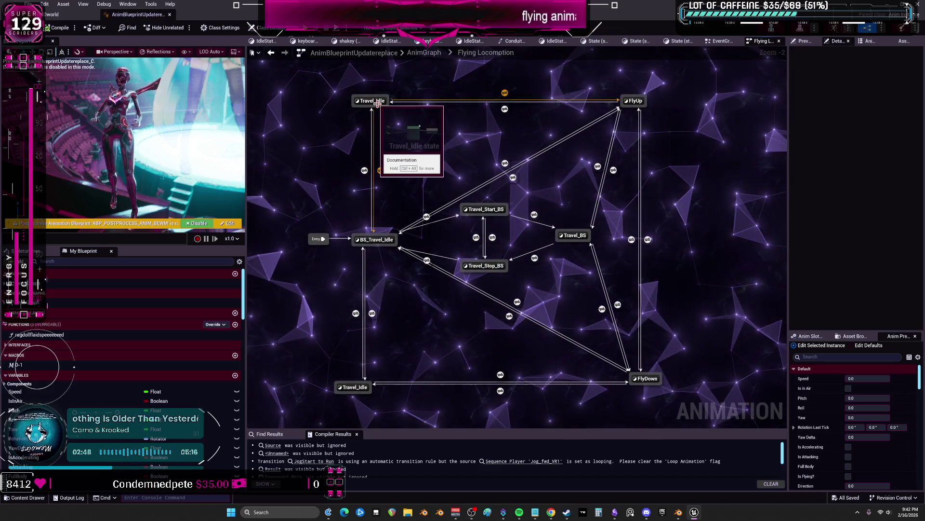
double_click(400, 91)
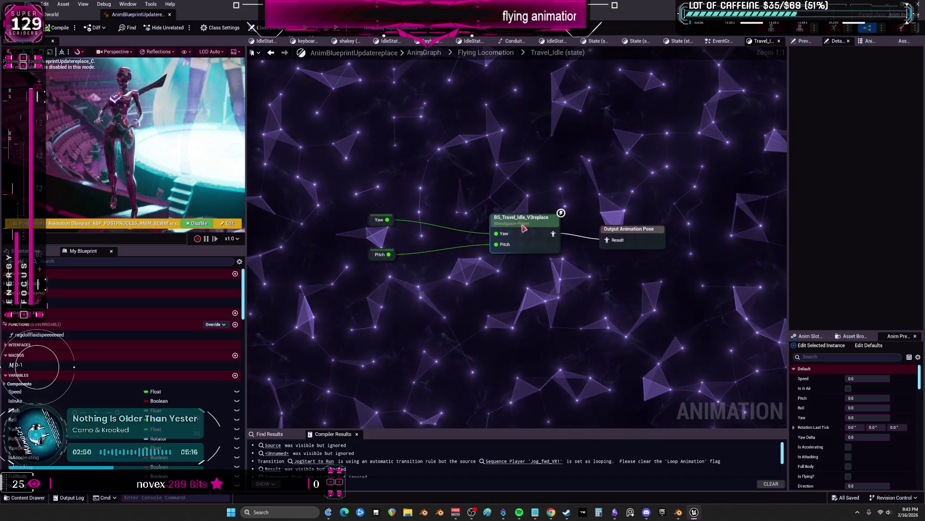
double_click(517, 239)
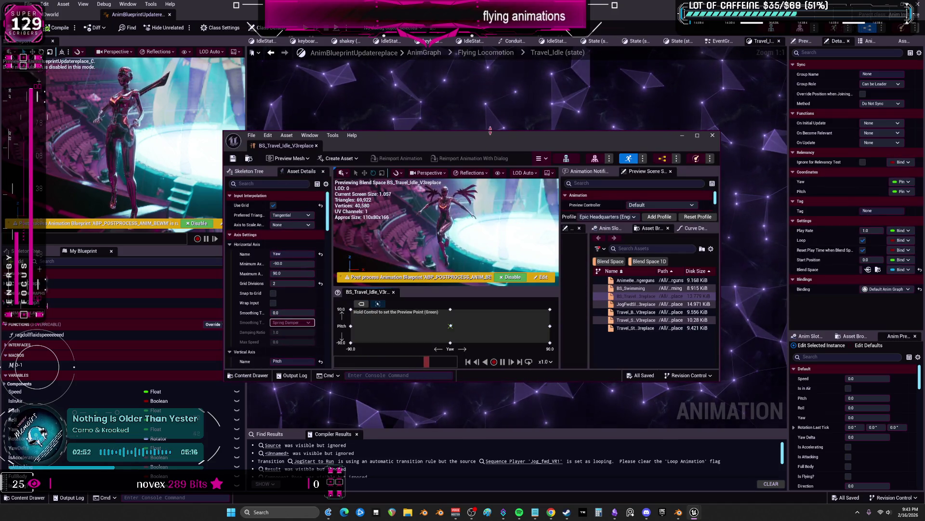
Reopen and dock the blend space editor beside the graph, widening its asset list
left_click(712, 135)
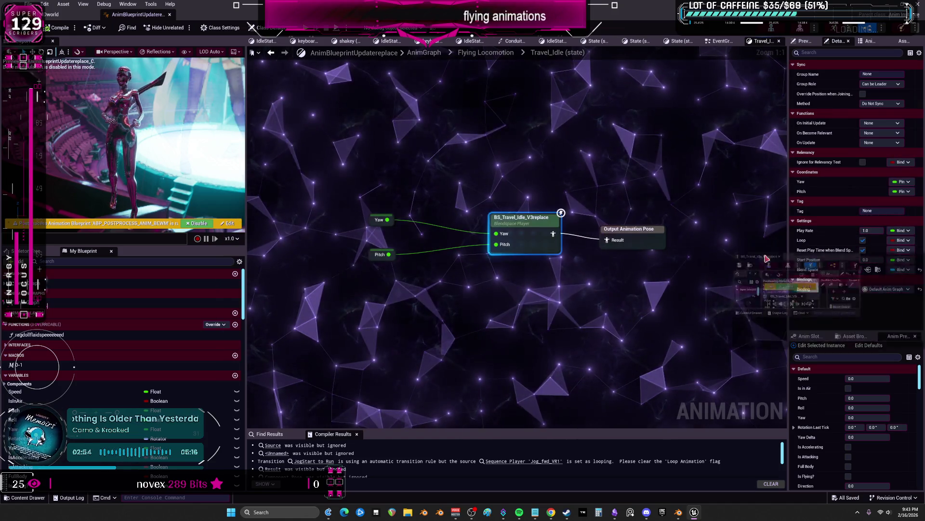
double_click(517, 231)
left_click_drag(600, 100, 596, 49)
key("alt+Tab")
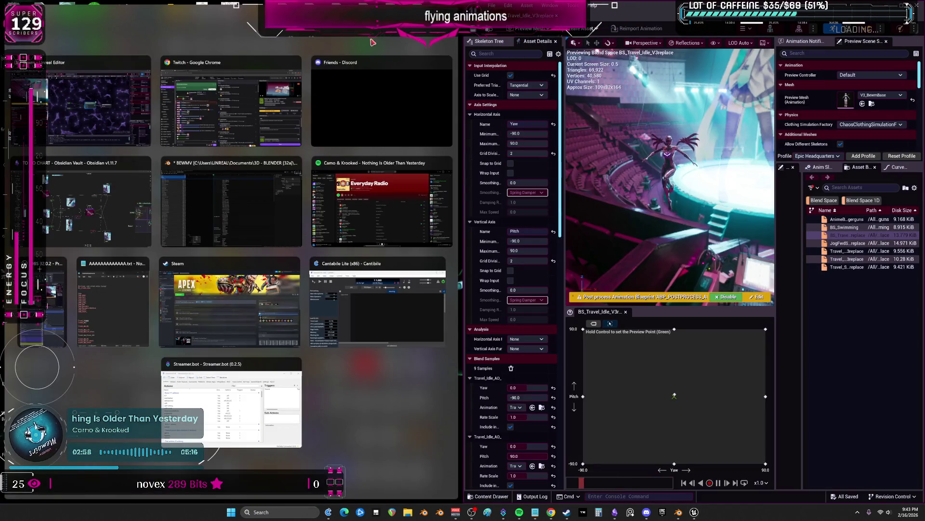
key("alt+Tab")
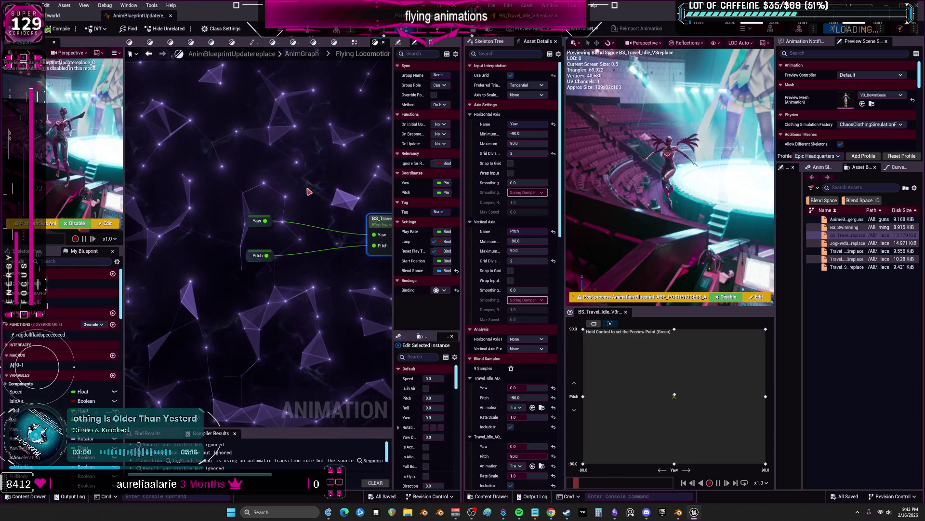
right_click_drag(313, 194, 219, 184)
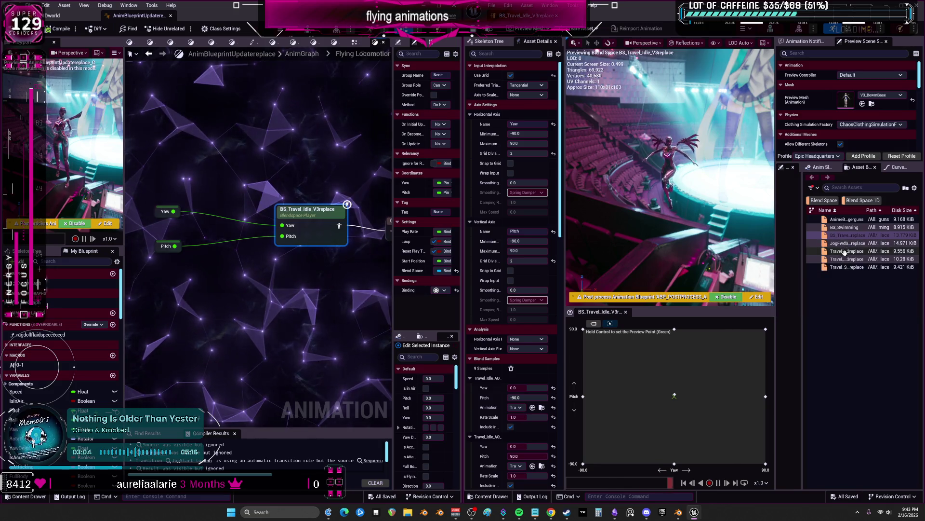
left_click_drag(778, 276, 709, 276)
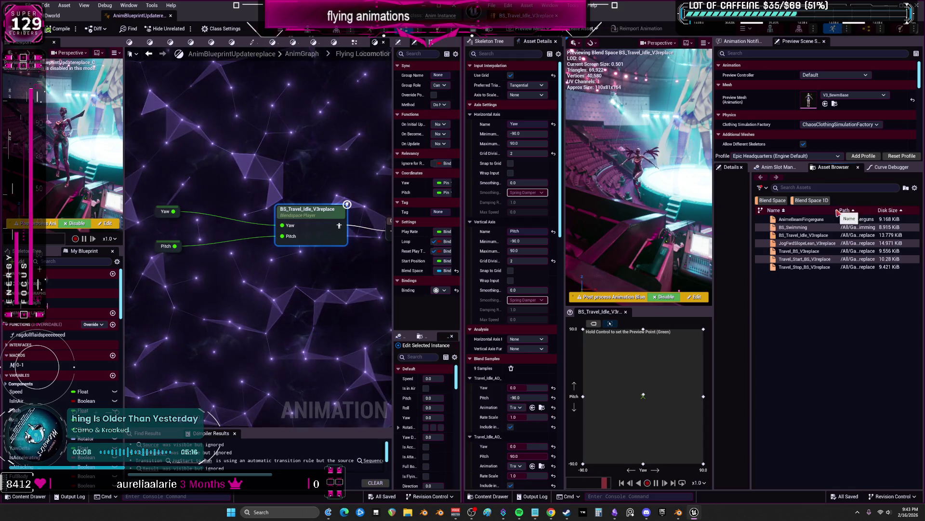
Review the Stop, Start, Travel, Idle, JogFwdSlopeLean and Swimming blend spaces, scrubbing Travel_BS_V3replace's preview point
double_click(811, 267)
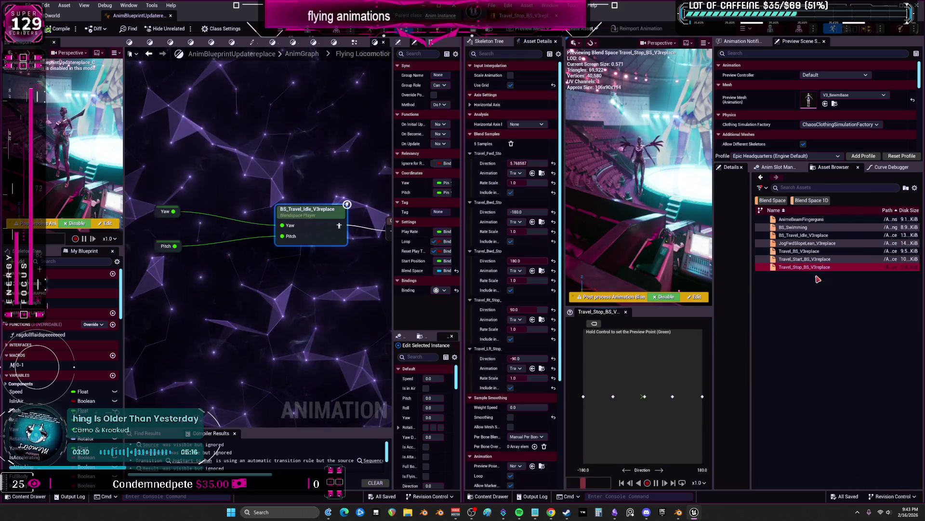
double_click(809, 258)
double_click(808, 253)
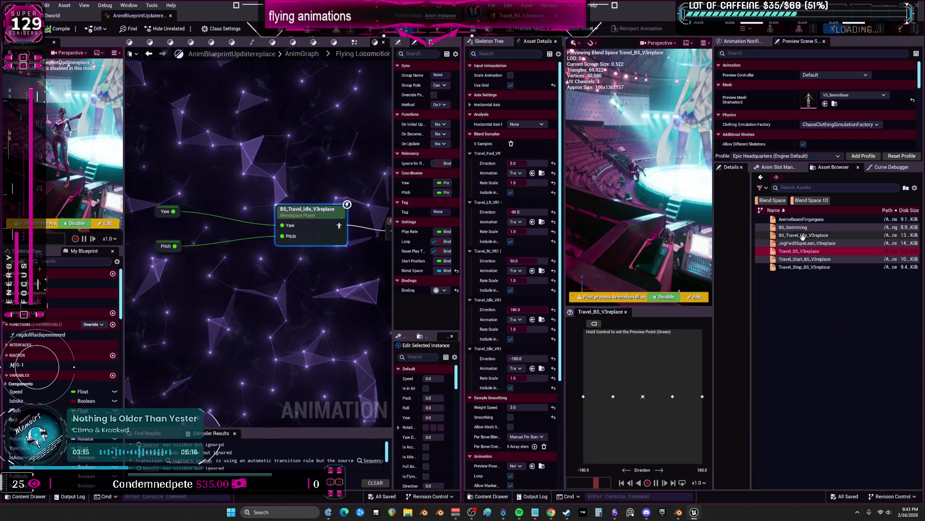
double_click(803, 236)
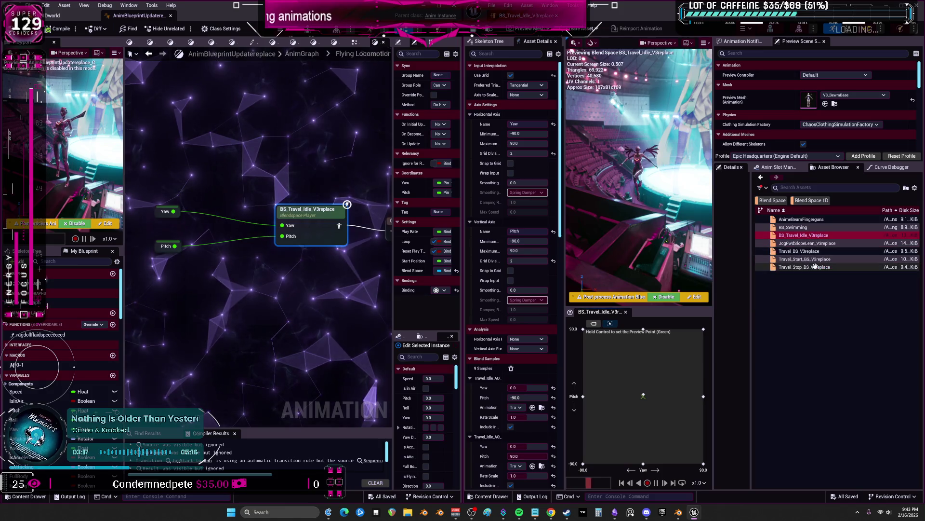
double_click(808, 243)
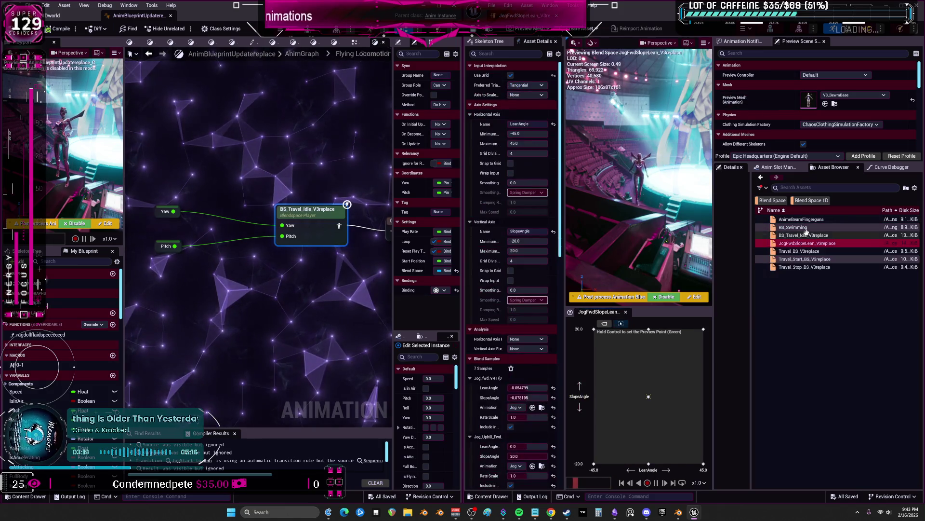
double_click(796, 227)
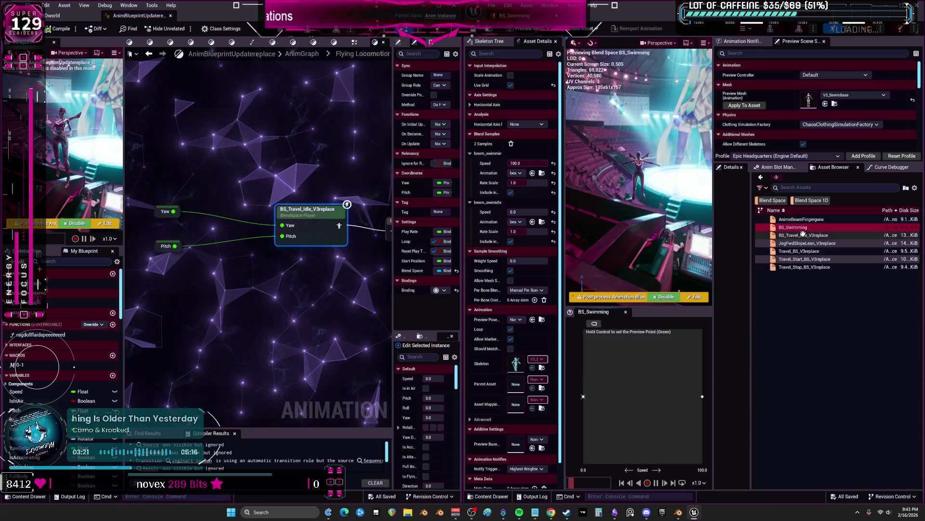
double_click(803, 236)
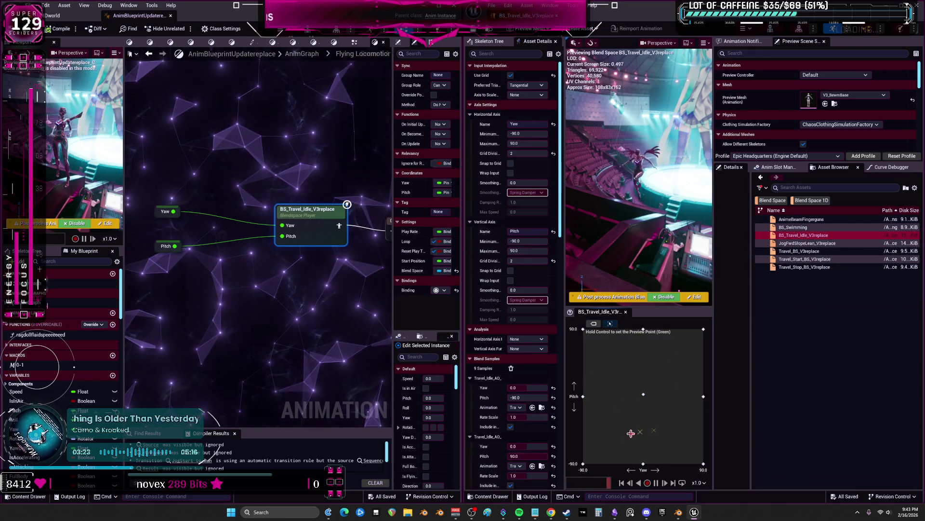
double_click(799, 251)
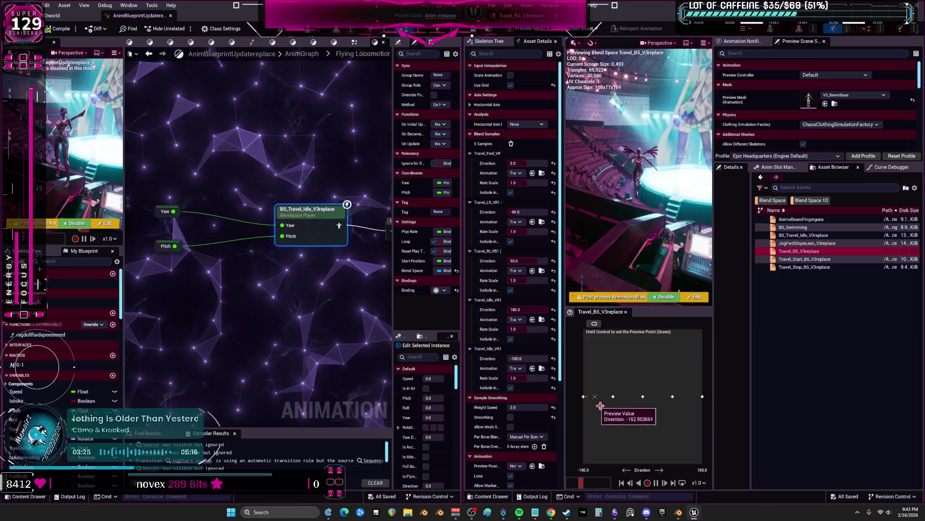
left_click_drag(680, 397, 638, 396, "ctrl")
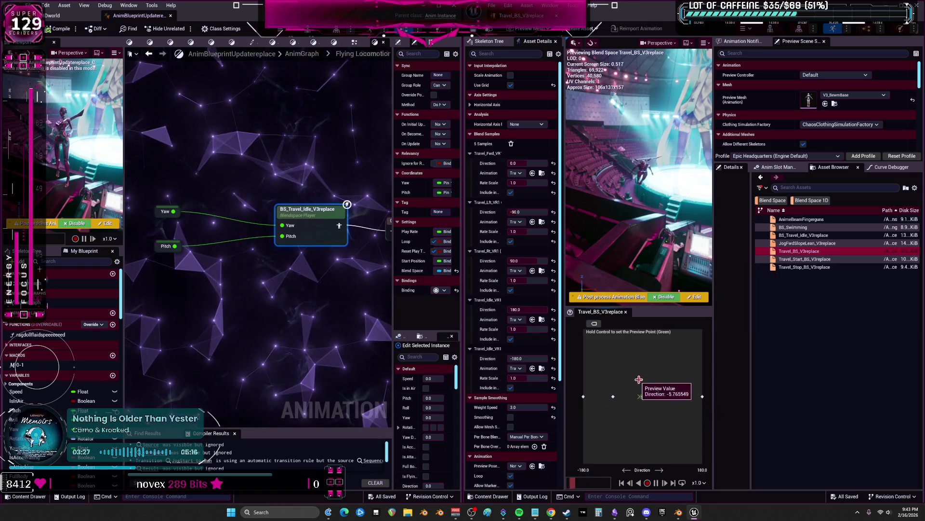
Recheck Travel_Start_BS, Travel_BS and BS_Travel_Idle_V3replace, then switch over to the Obsidian flying canvas
left_click(803, 267)
double_click(803, 259)
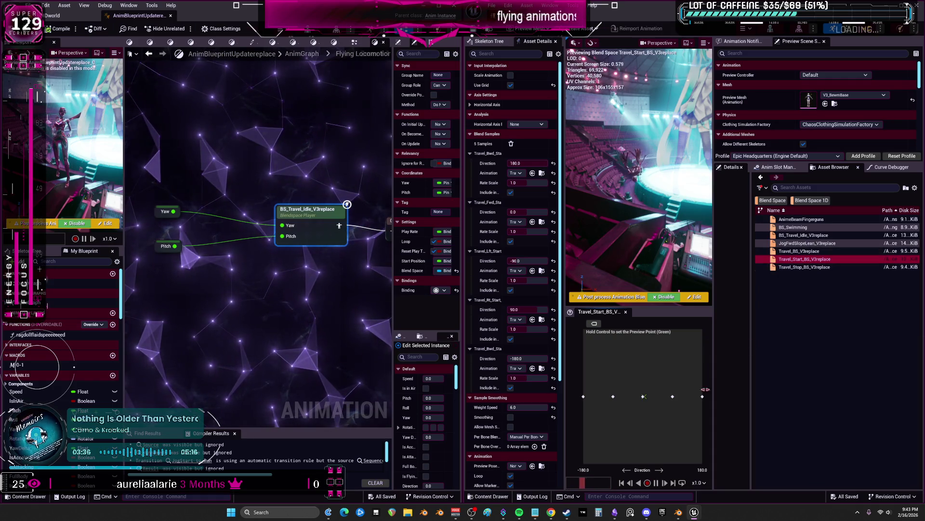
double_click(803, 252)
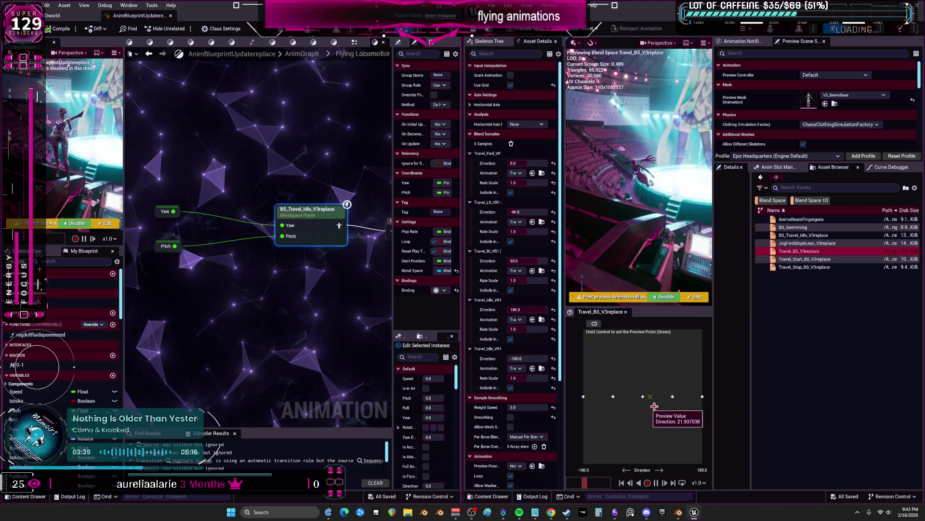
double_click(803, 235)
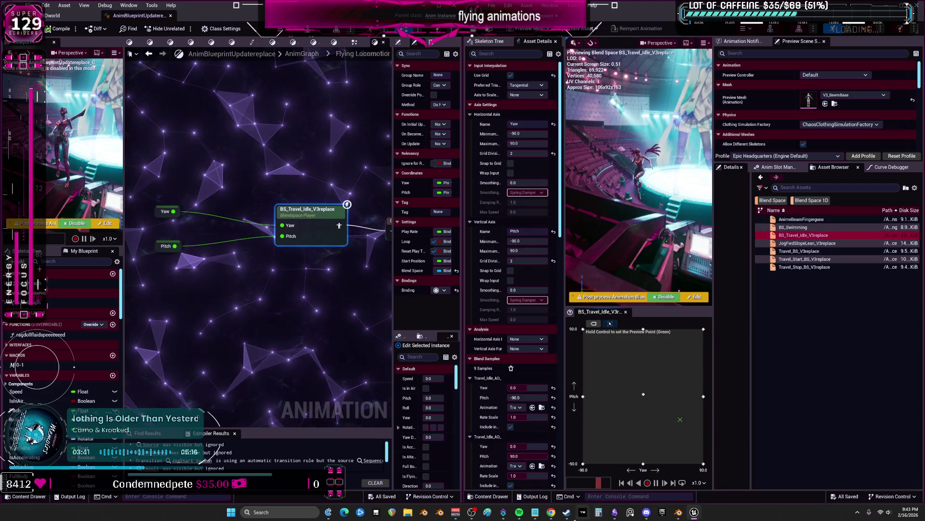
key("alt+Tab")
middle_click_drag(482, 269, 457, 193)
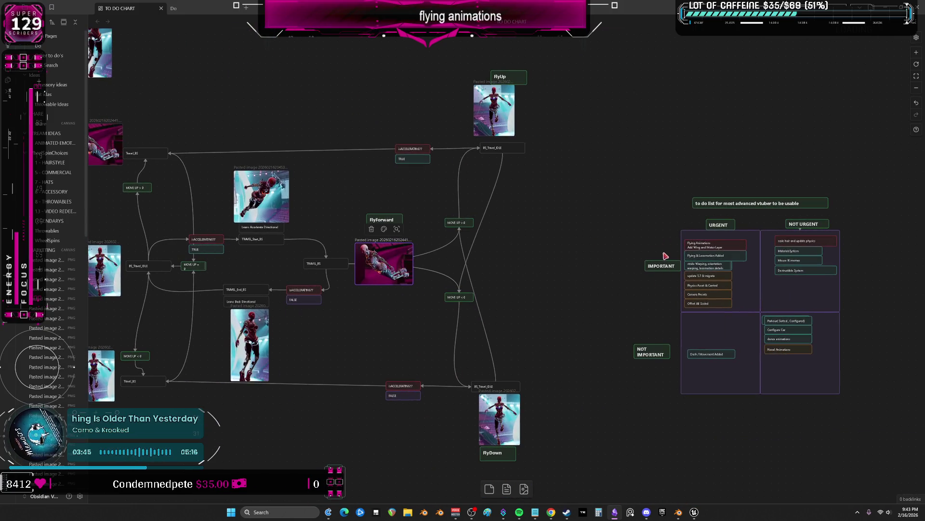
scroll(535, 252, "up", 5)
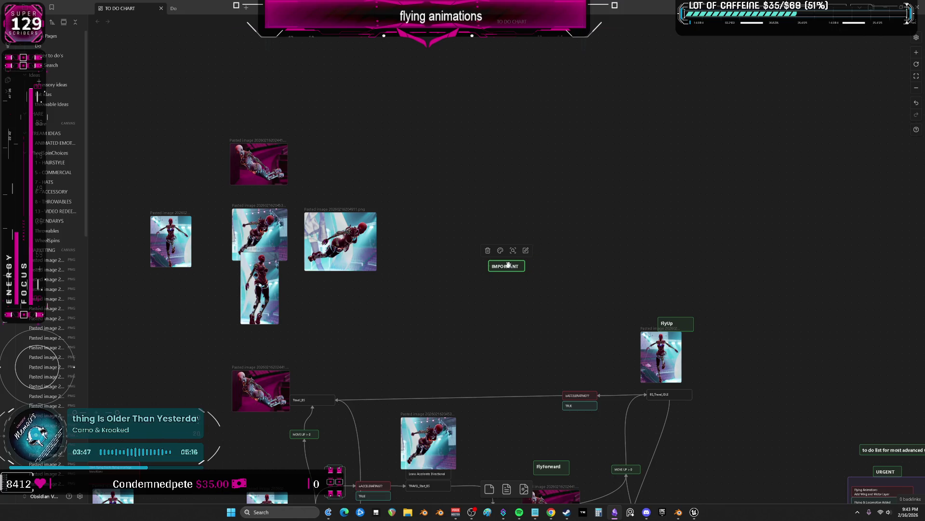
Enlarge the IMPORTANT canvas card and retitle it START
middle_click_drag(427, 246, 570, 230)
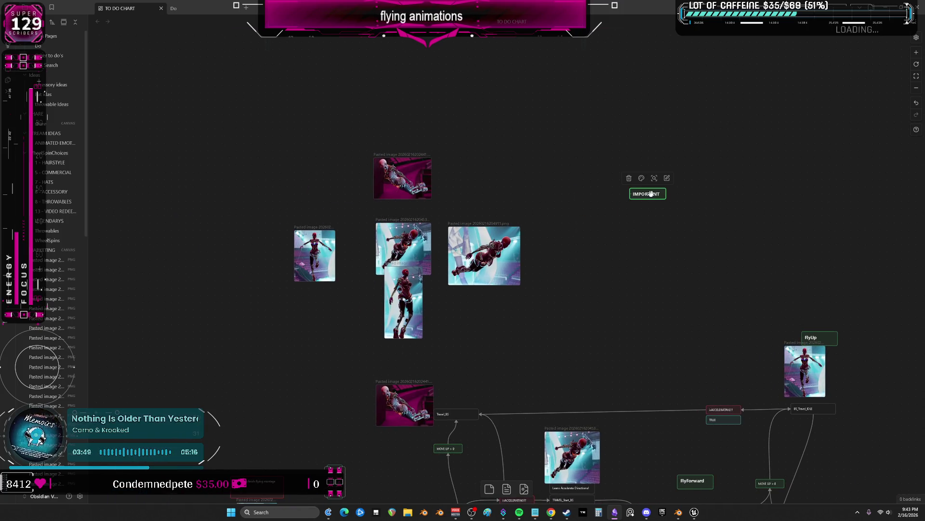
mouse_move(650, 193)
middle_mouse_down()
mouse_move(673, 391)
mouse_move(654, 260)
middle_mouse_up()
double_click(647, 255)
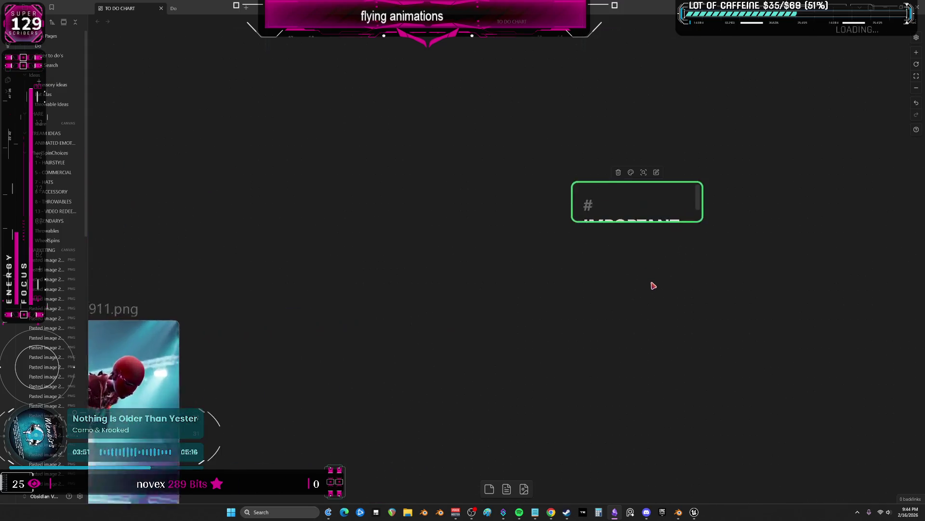
left_click_drag(637, 221, 636, 351)
left_click_drag(683, 228, 578, 228)
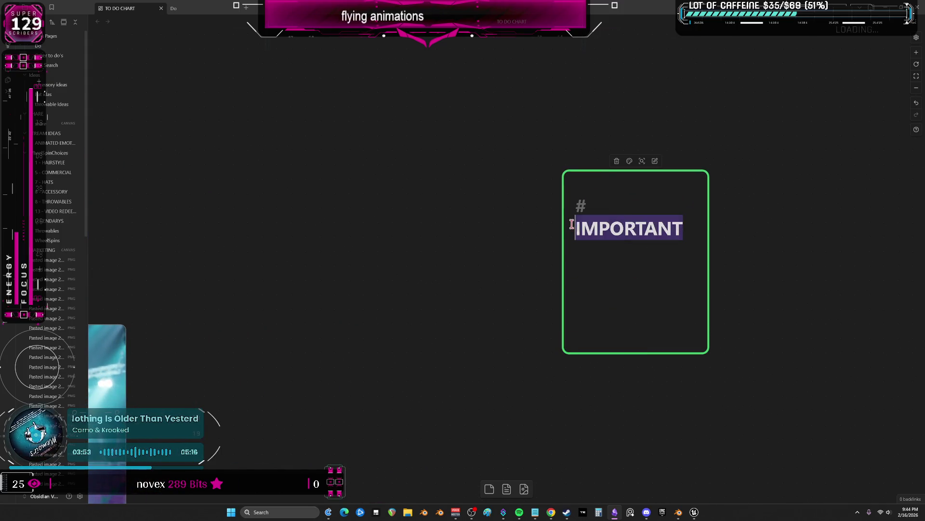
type("START")
left_click(467, 243)
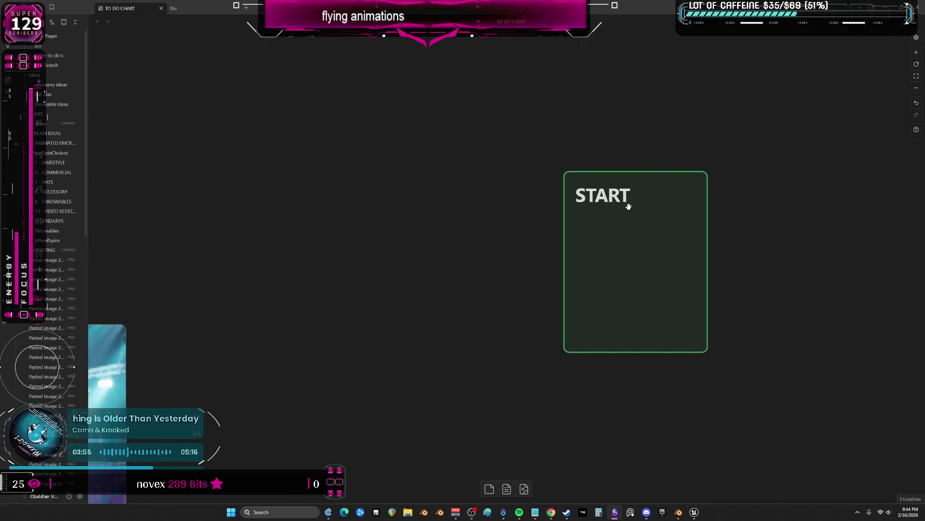
Copy the START card to the left as STOP, shrink both, and duplicate another card below
left_click_drag(616, 221, 488, 227, "alt")
double_click(487, 199)
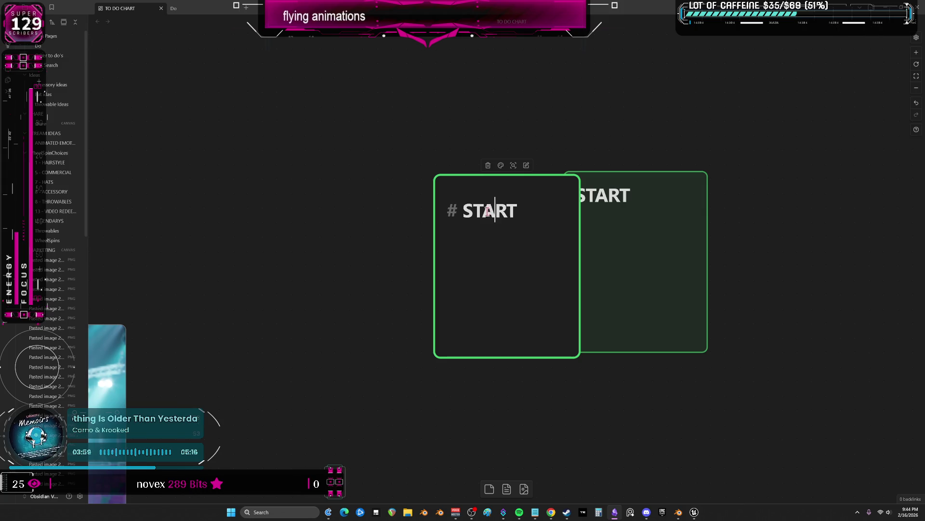
type("STOP")
left_click(395, 173)
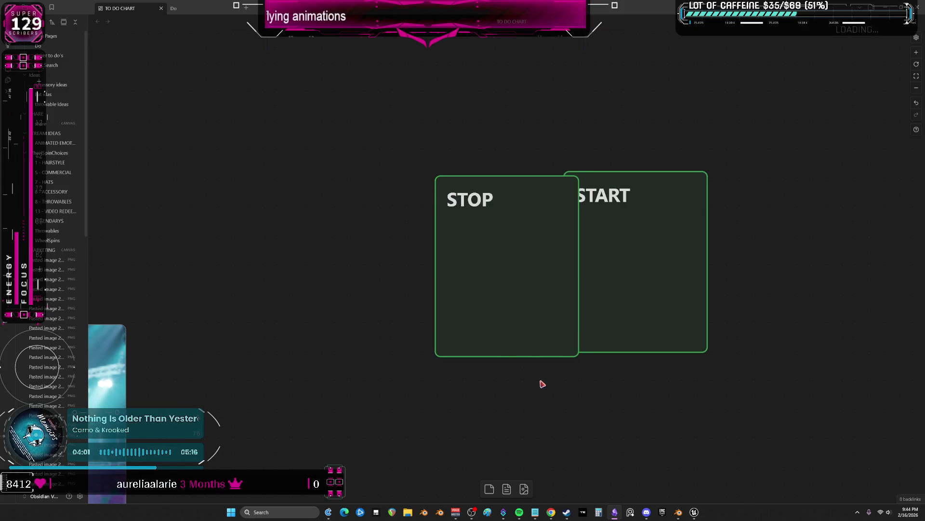
left_click_drag(578, 355, 522, 237)
mouse_move(706, 353)
left_mouse_down()
mouse_move(687, 258)
mouse_move(637, 213)
left_mouse_up()
key("ctrl+d")
Retitle the copied START card to IDLE
double_click(501, 278)
left_click_drag(510, 282, 535, 283)
key("BackSpace")
type("#IDLE")
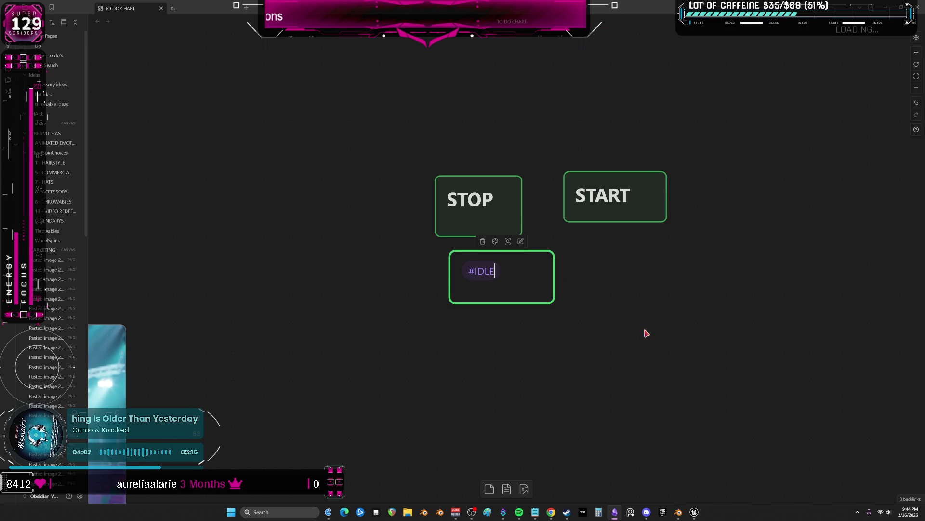
left_click(647, 332)
double_click(511, 280)
left_click_drag(479, 283, 568, 292)
type("IDL")
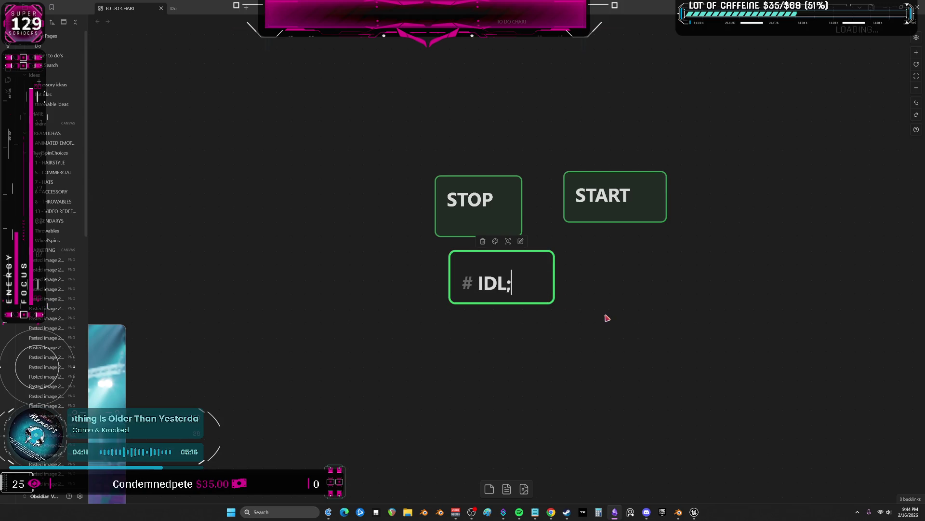
type("E")
key("Escape")
left_click(501, 282)
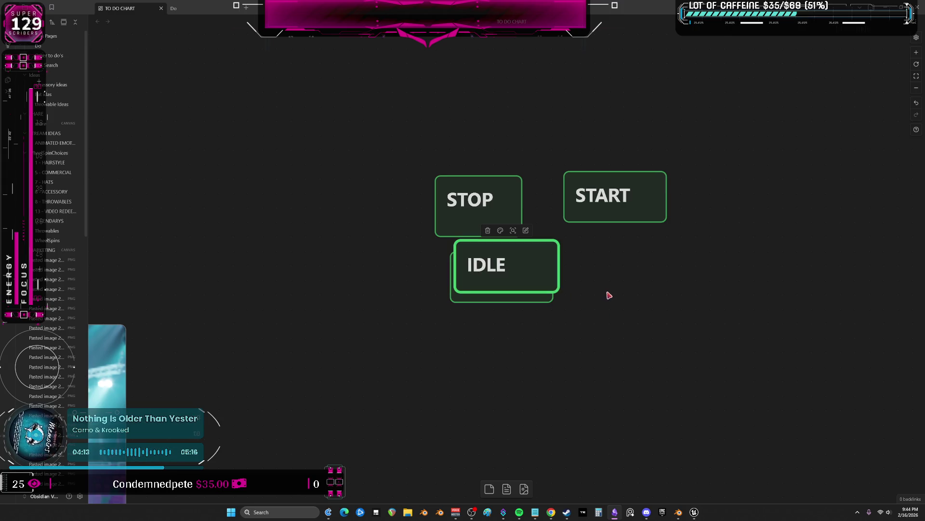
Place a copy of IDLE to its right and retitle it TRAVEL FWD
left_click_drag(491, 275, 593, 271, "alt")
double_click(593, 271)
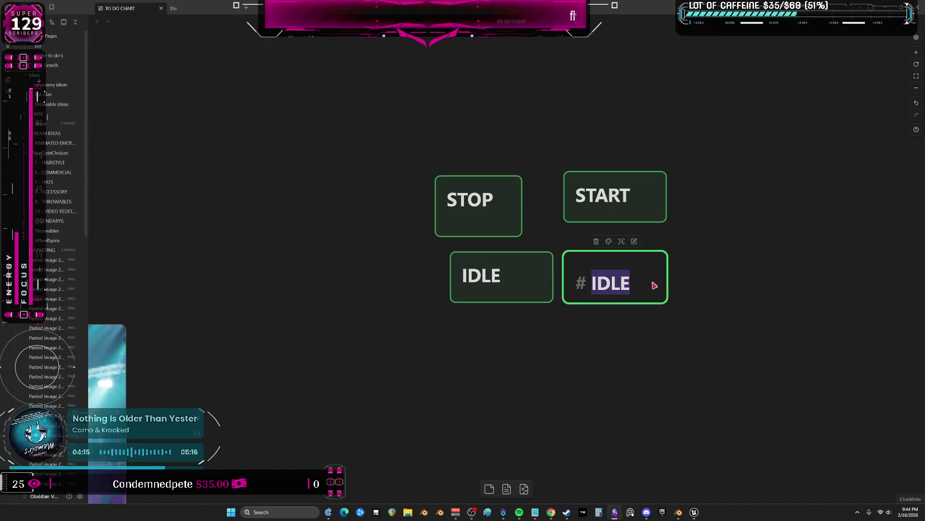
type("TRAVEL FWD")
key("Escape")
left_click(500, 353)
Paste a copy below IDLE, enlarge it and retitle it TRAVEL UP
key("ctrl+v")
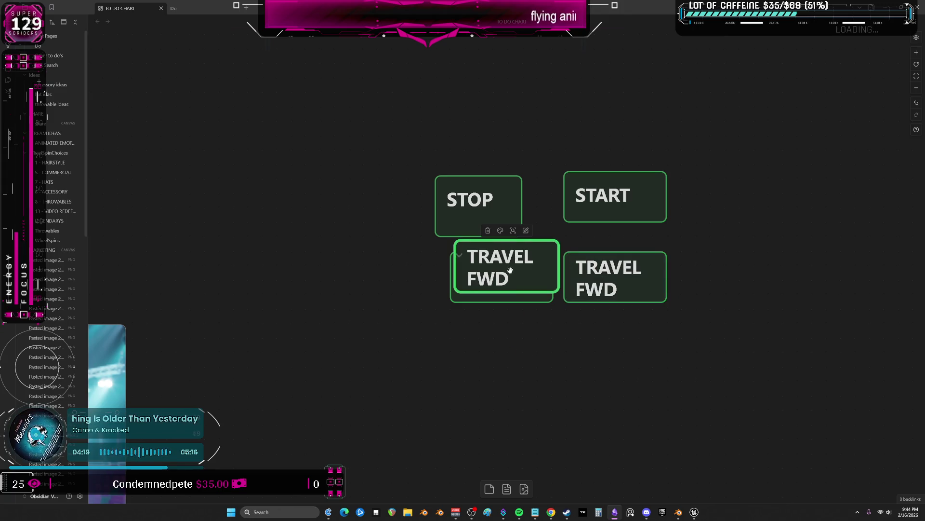
left_click_drag(502, 278, 502, 352)
double_click(520, 360)
left_click_drag(556, 375, 562, 413)
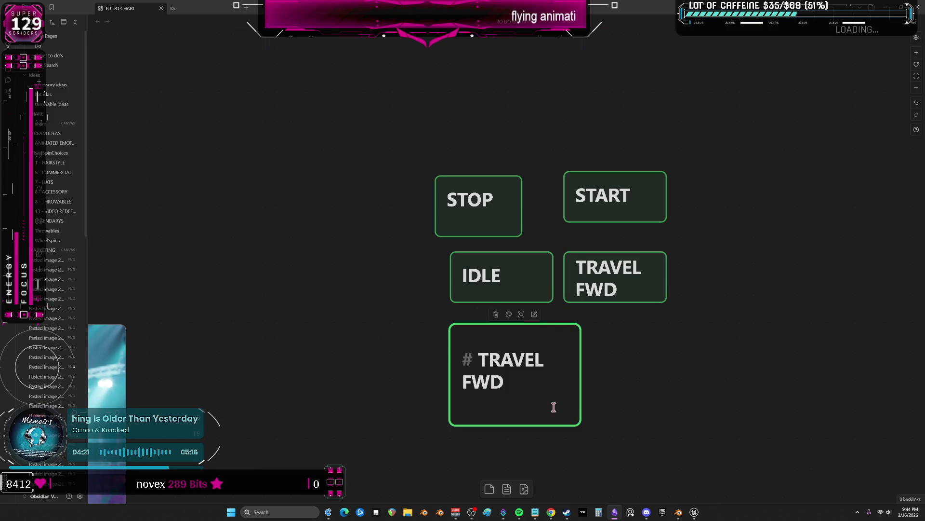
left_click_drag(504, 380, 463, 381)
type("UP")
key("Escape")
left_click(593, 380)
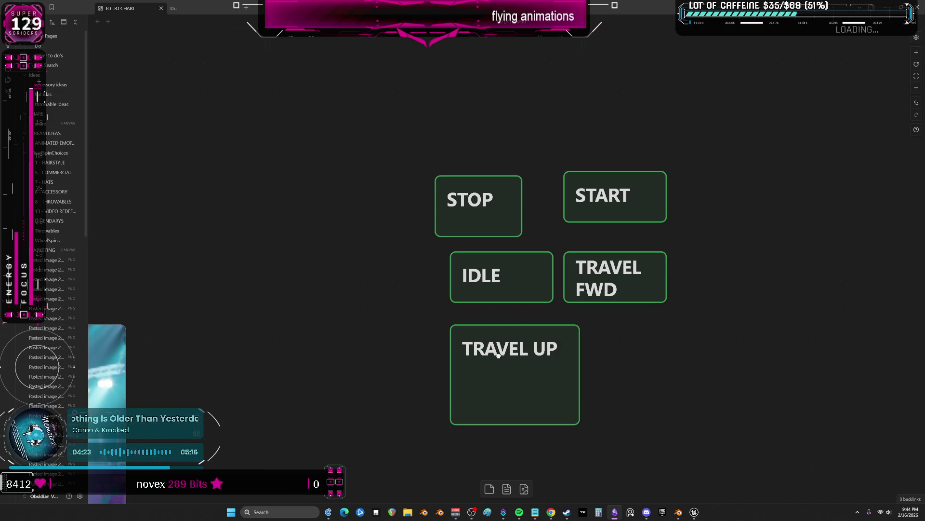
Duplicate TRAVEL UP to the right and retitle the copy TRAVEL DOWN
key("ctrl+c")
key("ctrl+v")
left_click_drag(507, 268, 611, 347)
double_click(630, 333)
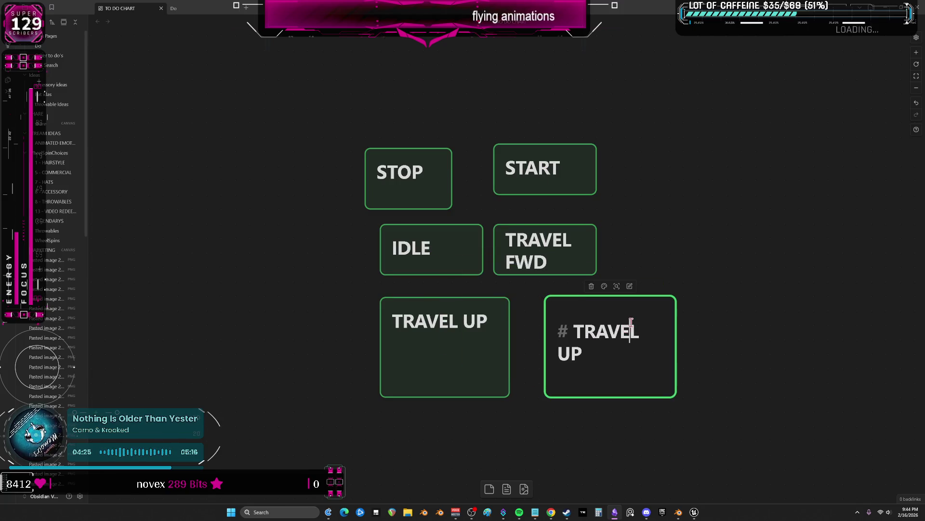
double_click(577, 354)
type("DOWN")
left_click(721, 374)
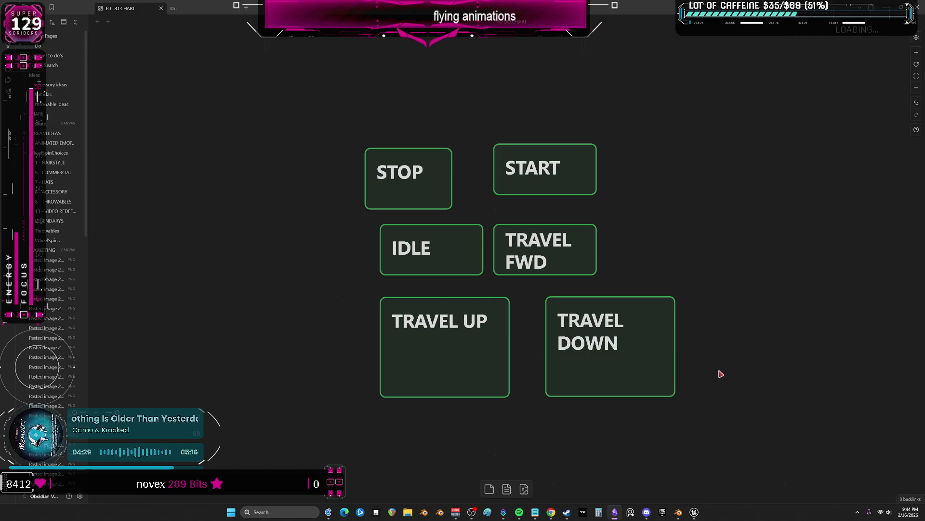
Rearrange START, STOP, IDLE and the three TRAVEL cards into a layout
left_click_drag(658, 333, 702, 265)
mouse_move(501, 217)
left_mouse_down()
mouse_move(544, 348)
mouse_move(355, 270)
left_mouse_up()
left_click_drag(496, 271, 506, 322)
mouse_move(639, 268)
left_mouse_down()
mouse_move(532, 257)
mouse_move(529, 224)
left_mouse_up()
left_click_drag(507, 322, 507, 308)
left_click_drag(629, 351, 680, 246)
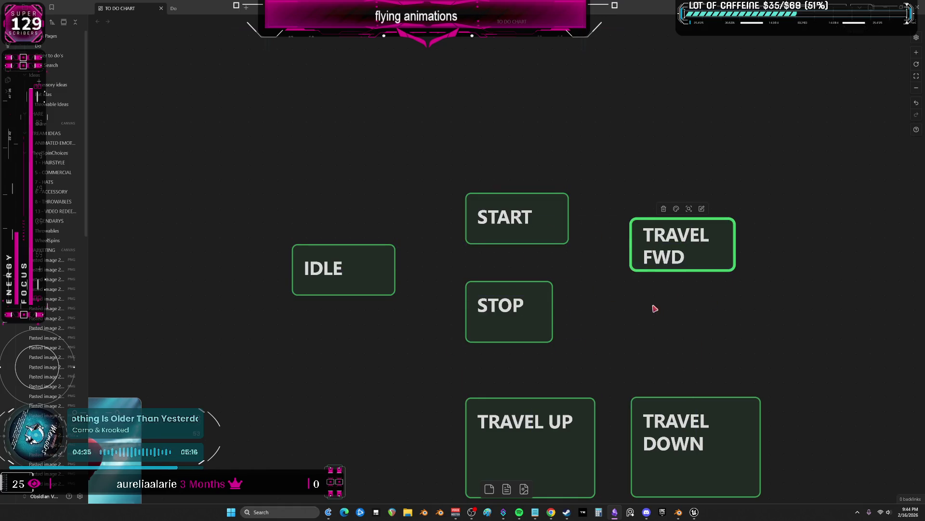
left_click_drag(656, 311, 612, 302)
left_click_drag(507, 434, 629, 79)
left_click_drag(673, 441, 640, 448)
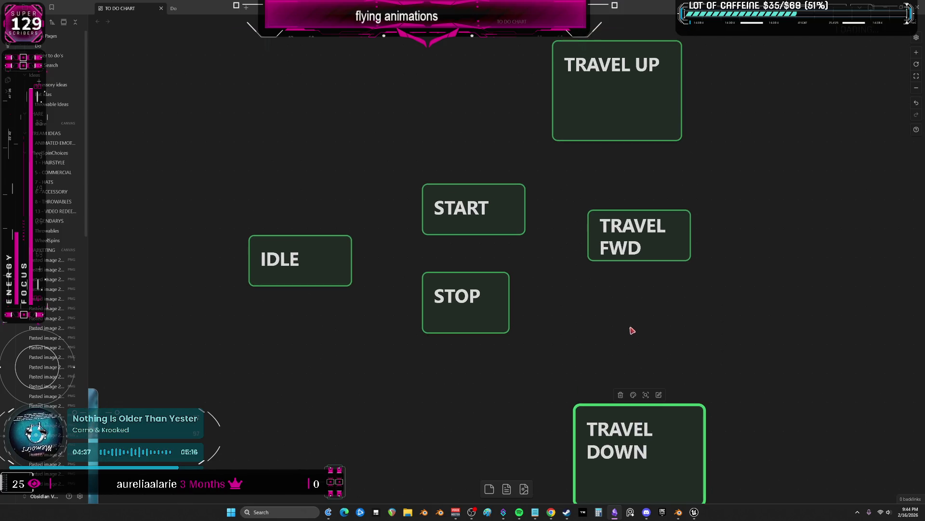
scroll(606, 302, "down", 3)
Nudge TRAVEL UP, TRAVEL DOWN and IDLE into their final positions near START
left_click(580, 145)
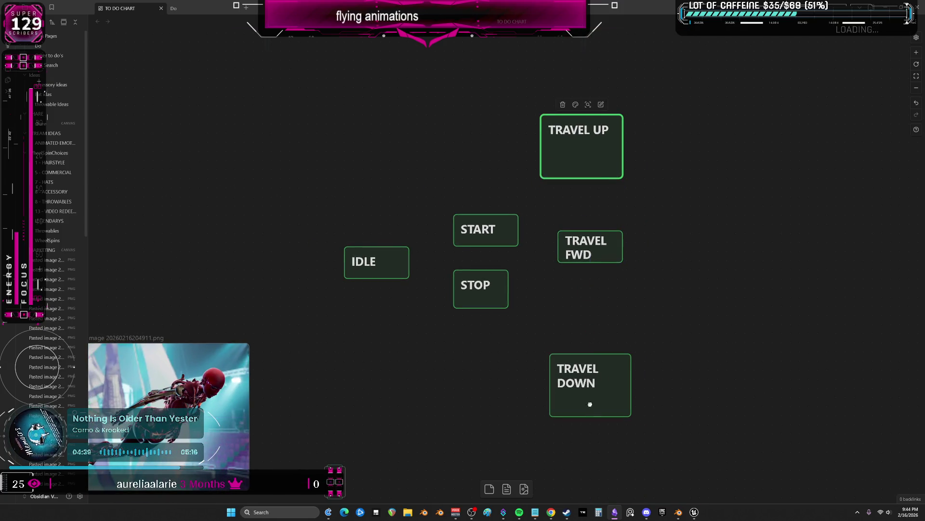
left_click_drag(590, 404, 581, 393)
left_click_drag(592, 153, 593, 143)
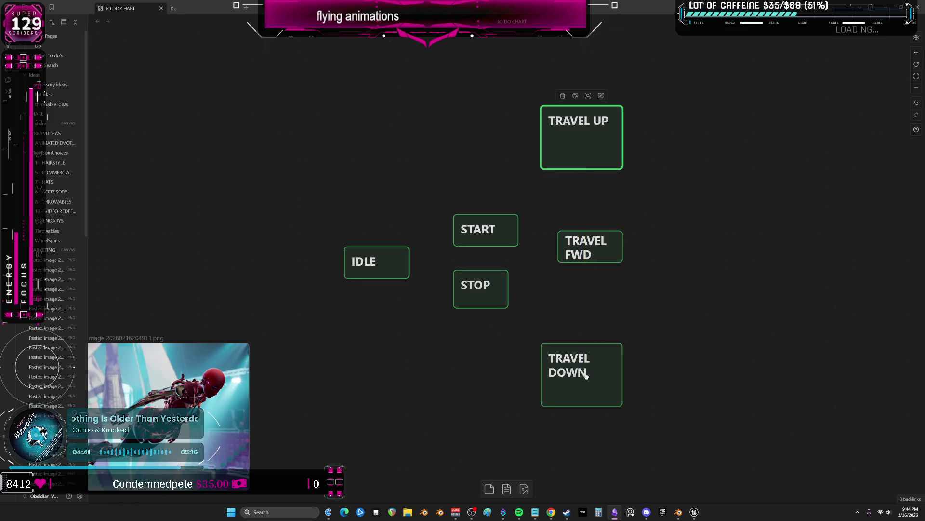
left_click_drag(585, 375, 594, 375)
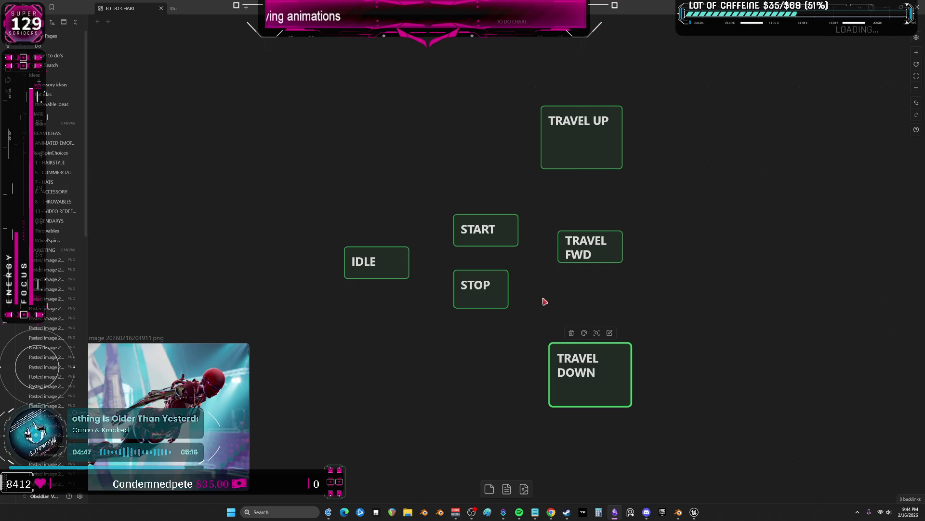
left_click_drag(376, 262, 404, 262)
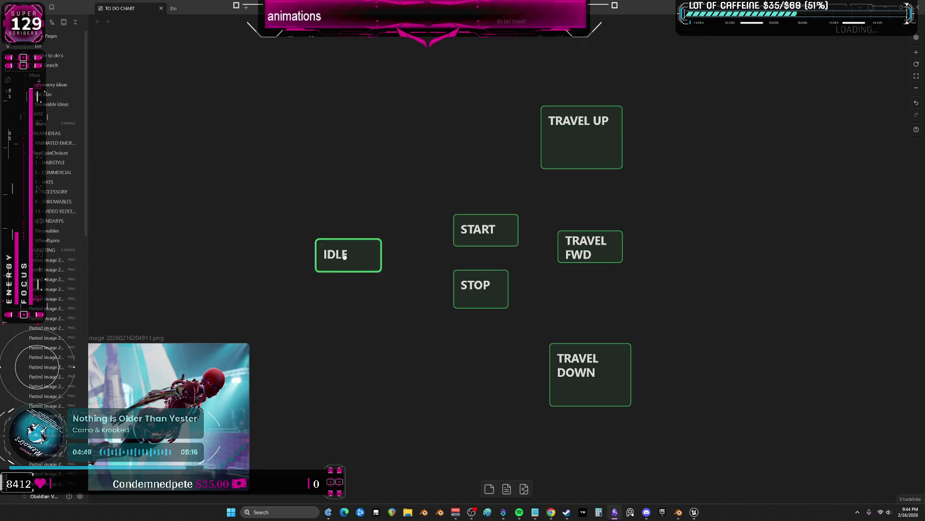
Duplicate IDLE to the left, retitle it START MONTAGE and widen it
key("ctrl+d")
left_click_drag(503, 265, 273, 255)
double_click(275, 257)
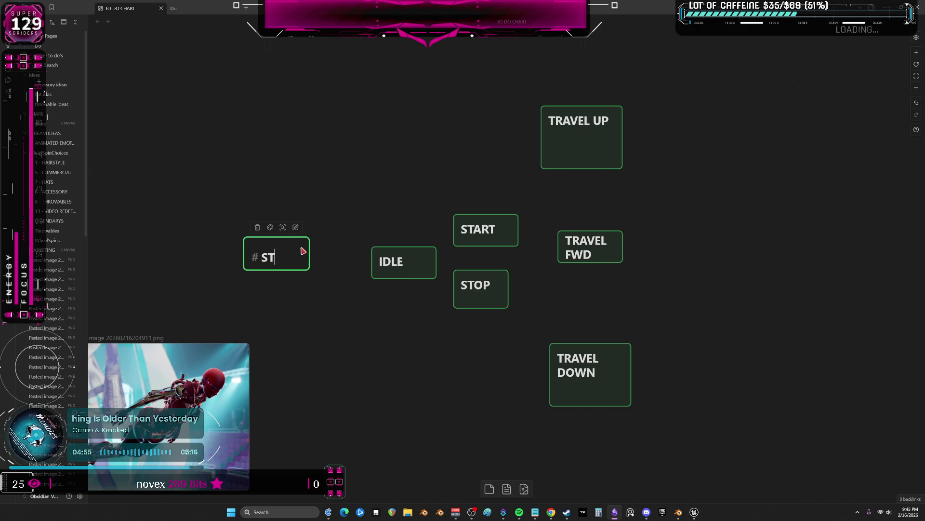
key("Escape")
left_click_drag(309, 268, 344, 288)
Duplicate START MONTAGE below itself and retitle the copy END MONTAGE
key("ctrl+d")
left_click_drag(507, 266, 329, 364)
double_click(325, 364)
type("EM")
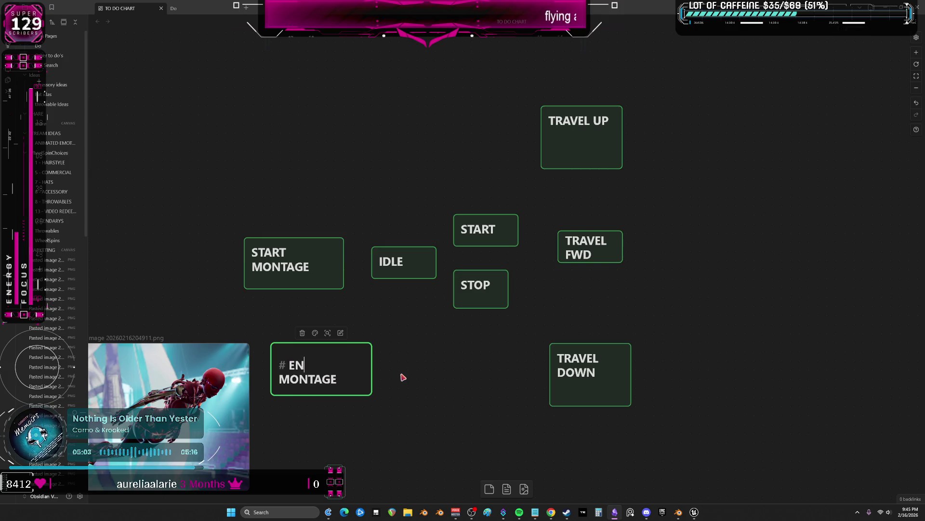
left_click(403, 377)
left_click_drag(336, 372, 316, 334)
Colour both montage cards purple, stack them left of IDLE, and drop a copy right of TRAVEL FWD
left_click(293, 298)
left_click(319, 314)
left_click(333, 275)
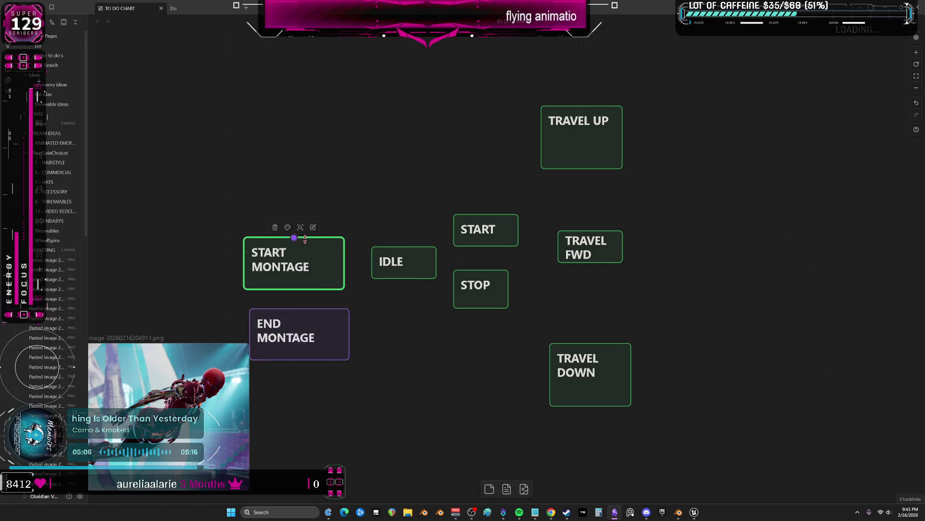
left_click(288, 227)
left_click(320, 243)
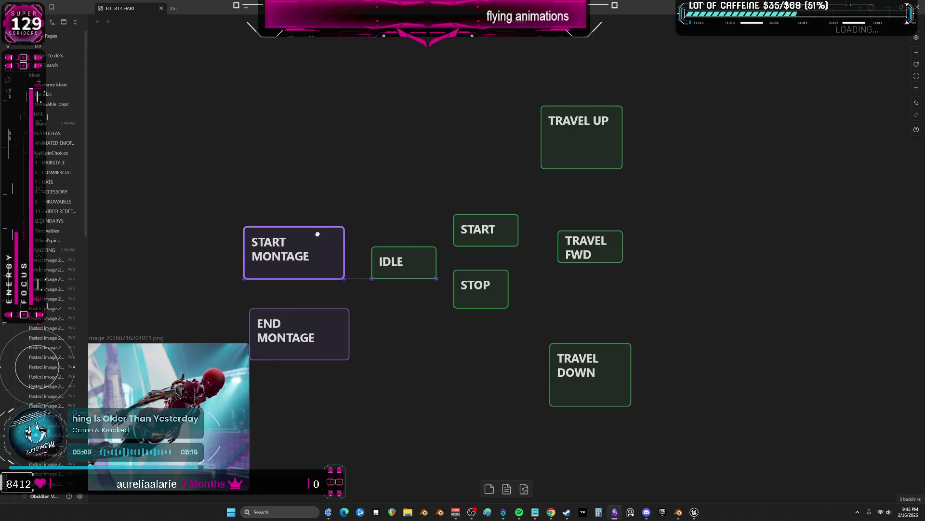
left_click_drag(319, 260, 297, 242)
left_click_drag(318, 330, 300, 315)
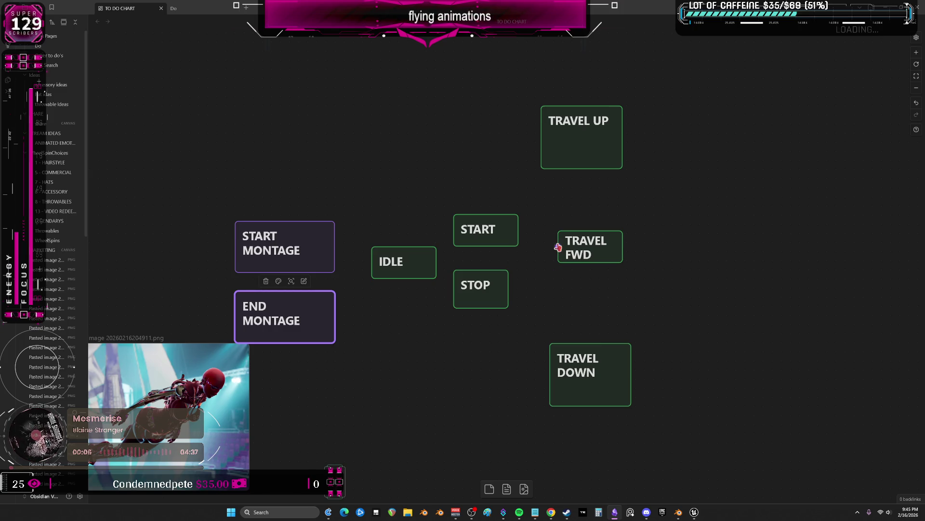
mouse_move(304, 239)
left_mouse_down("alt")
mouse_move(638, 242)
mouse_move(596, 244)
left_mouse_up("alt")
Retitle the copy BOOST TRAVEL, colour it green, and switch to the Unreal Engine editor
double_click(638, 242)
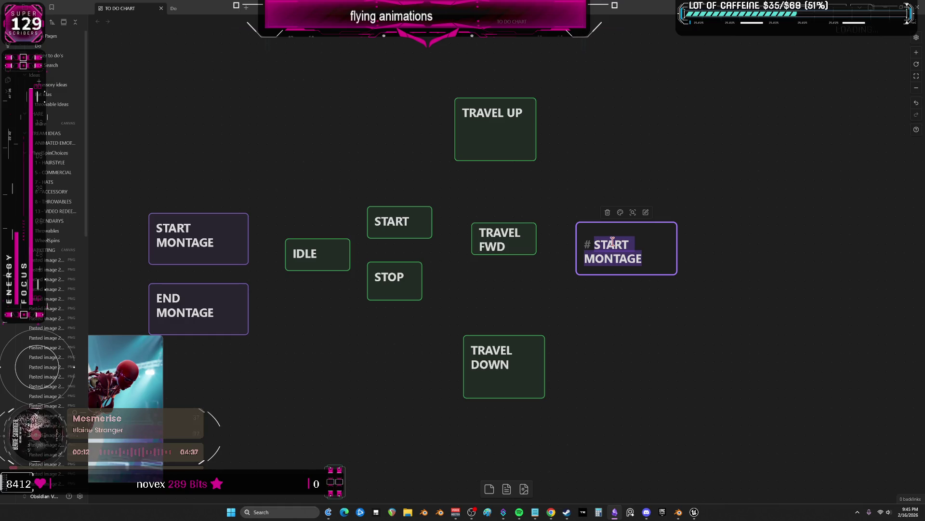
type("BOOST")
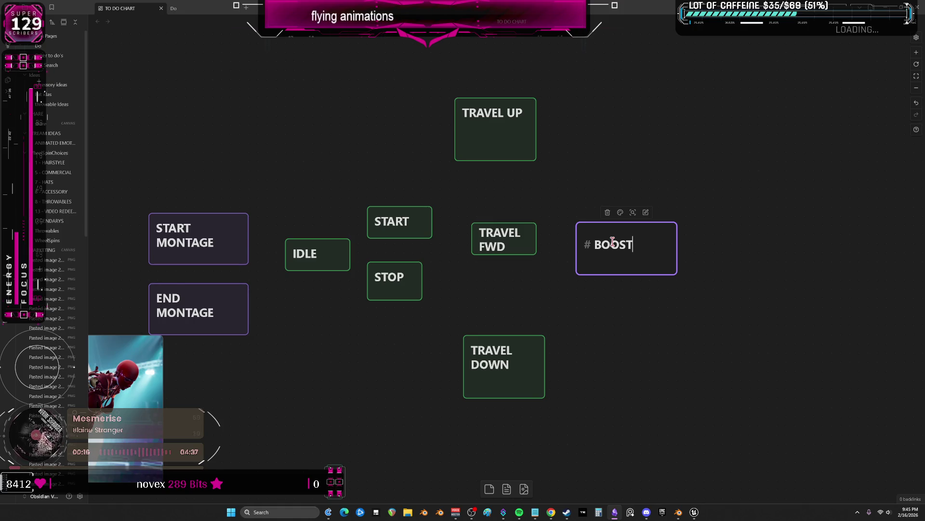
type(" TRAVEL")
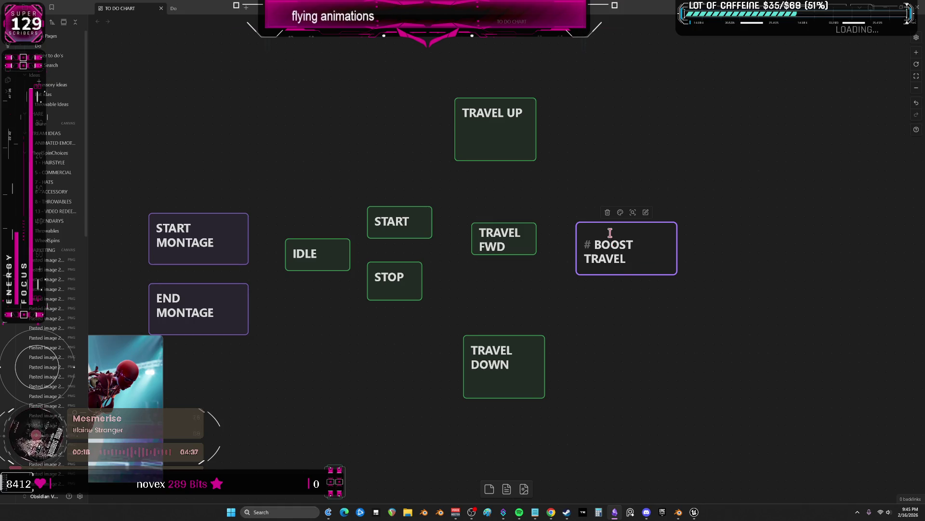
left_click(620, 213)
left_click(632, 230)
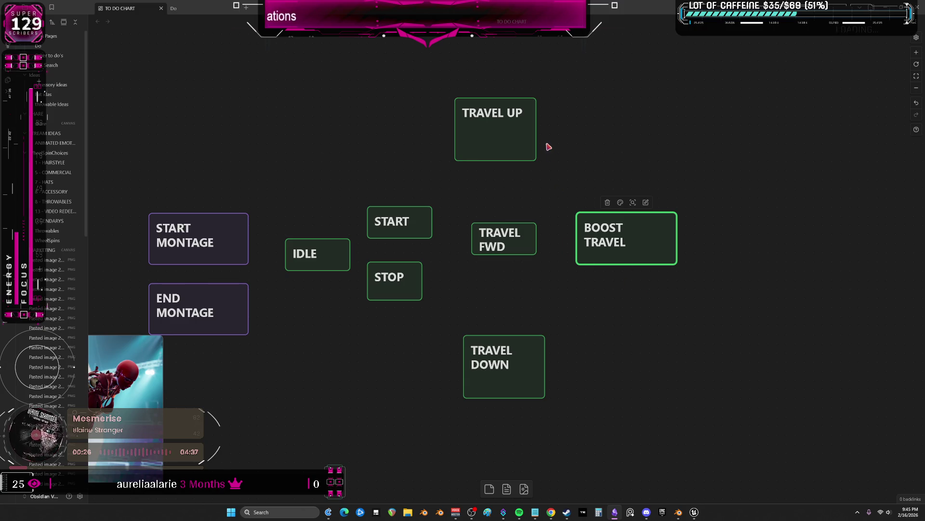
left_click(693, 513)
left_click(712, 470)
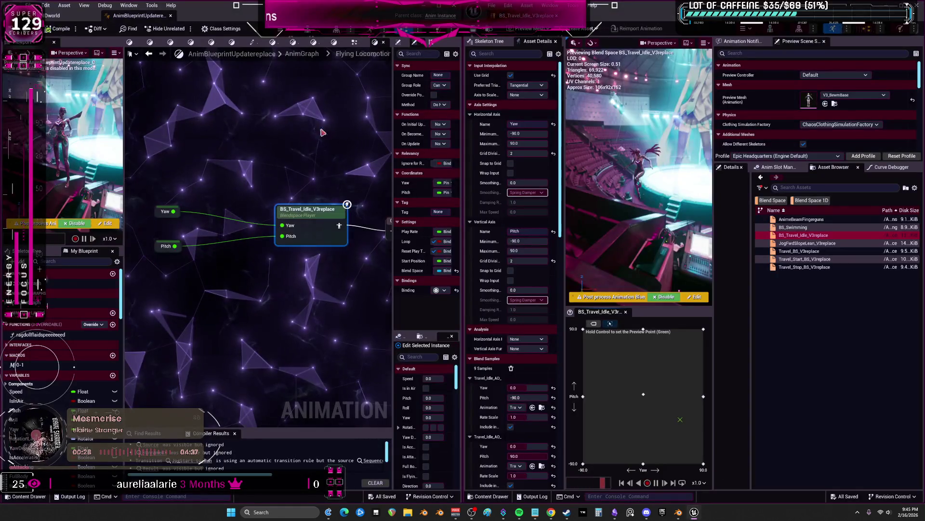
From the Flying Locomotion graph's FlyUp state, open the BS_Travel_Idle_V3replace blend space maximized
left_click_drag(125, 217, 246, 217)
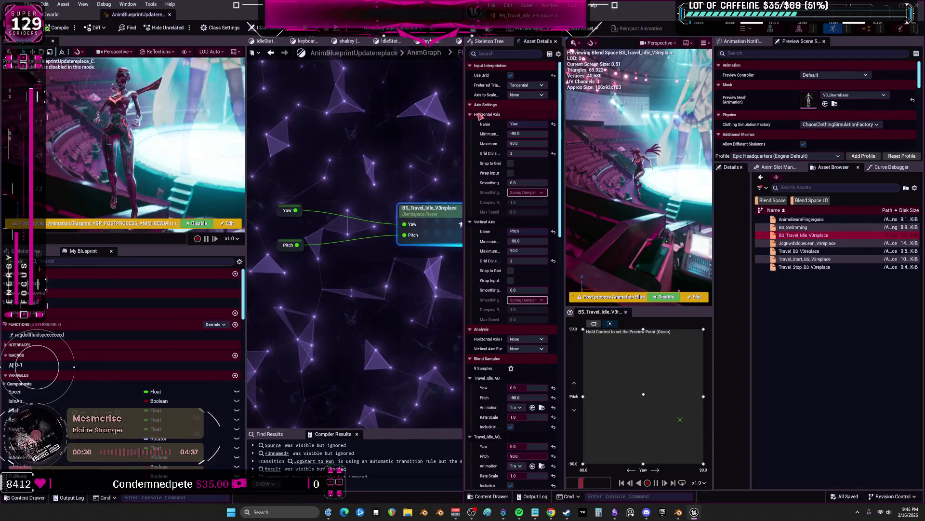
left_click(477, 41)
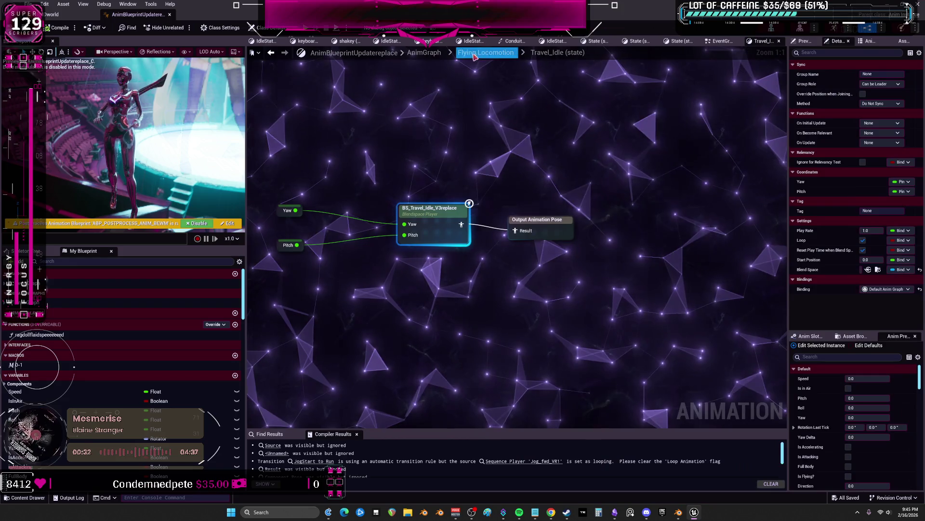
right_click_drag(485, 116, 486, 290)
double_click(571, 179)
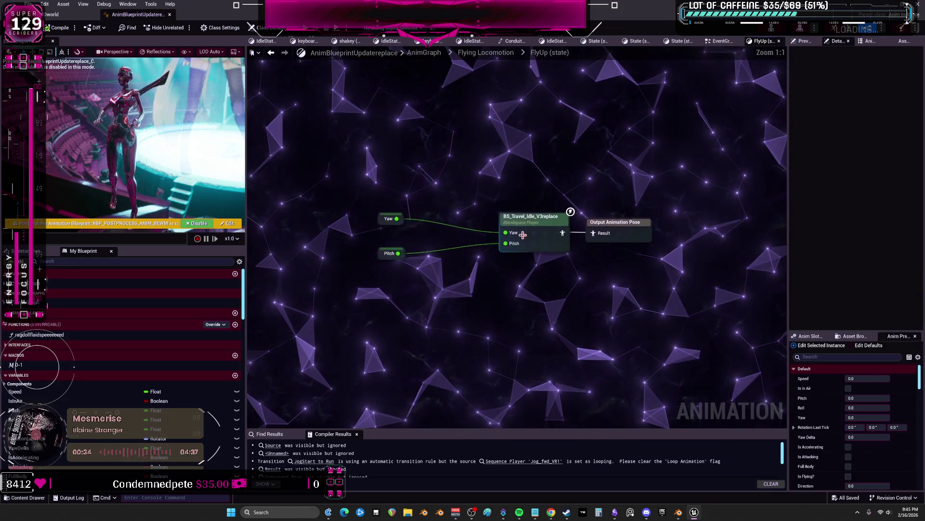
double_click(521, 220)
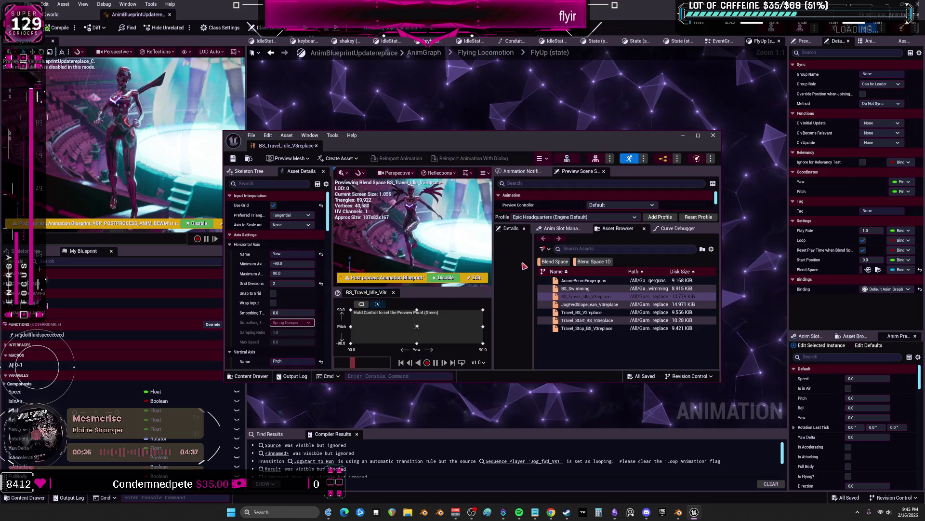
double_click(464, 137)
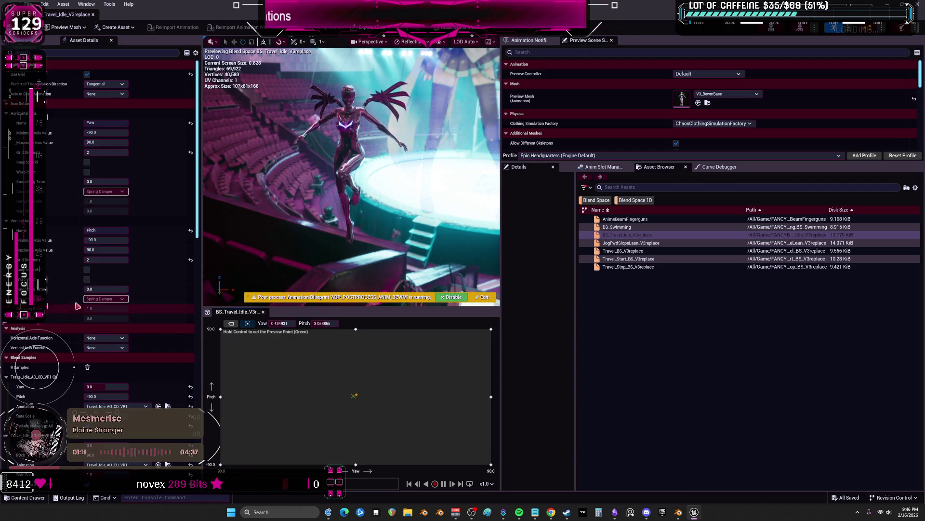
scroll(94, 310, "down", 2)
scroll(69, 297, "up", 1)
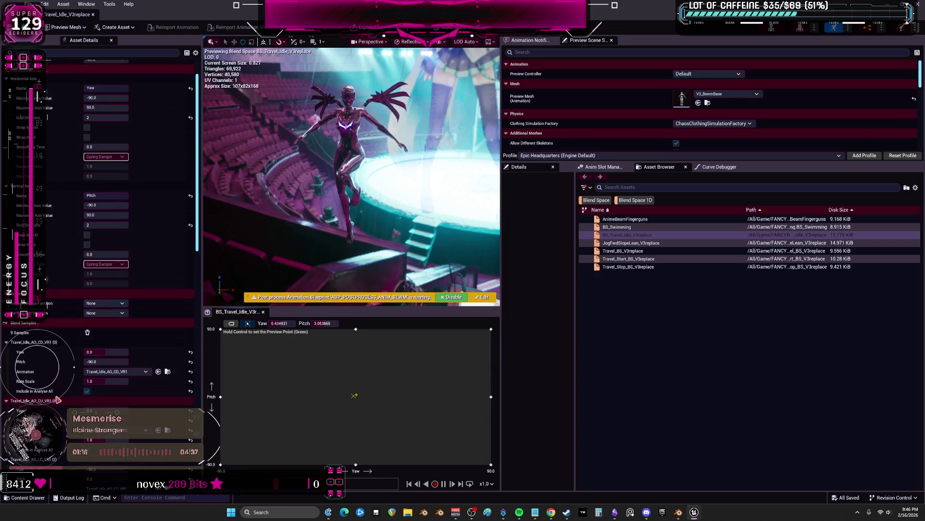
scroll(72, 289, "down", 2)
scroll(51, 355, "down", 1)
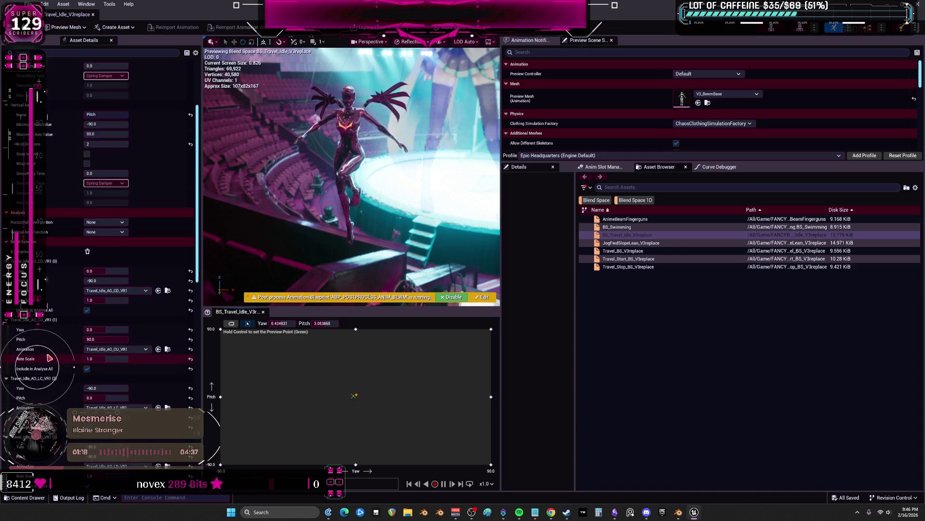
scroll(47, 348, "down", 2)
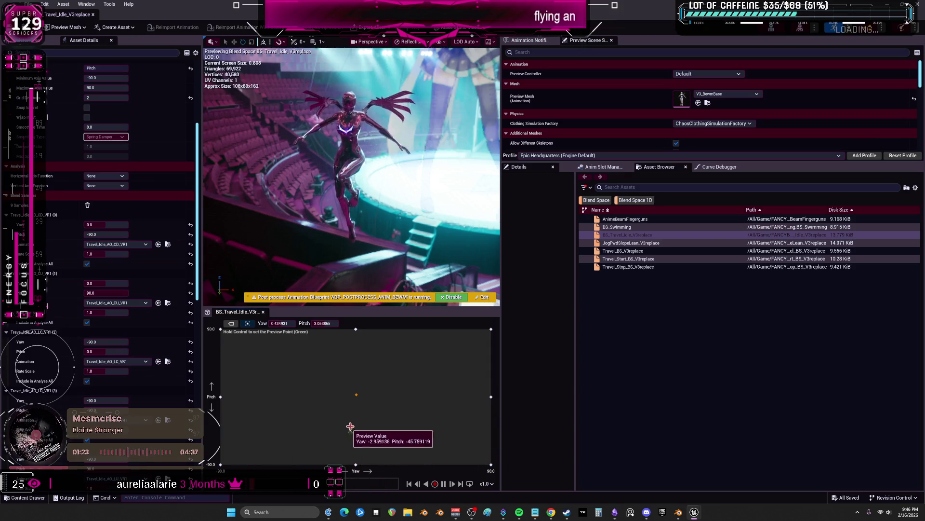
Return to the Obsidian canvas and bring the BOOST TRAVEL cards into view
key("alt+Tab")
left_click_drag(647, 229, 608, 232)
left_click(723, 255)
mouse_move(636, 273)
left_mouse_down()
mouse_move(516, 284)
mouse_move(535, 277)
left_mouse_up()
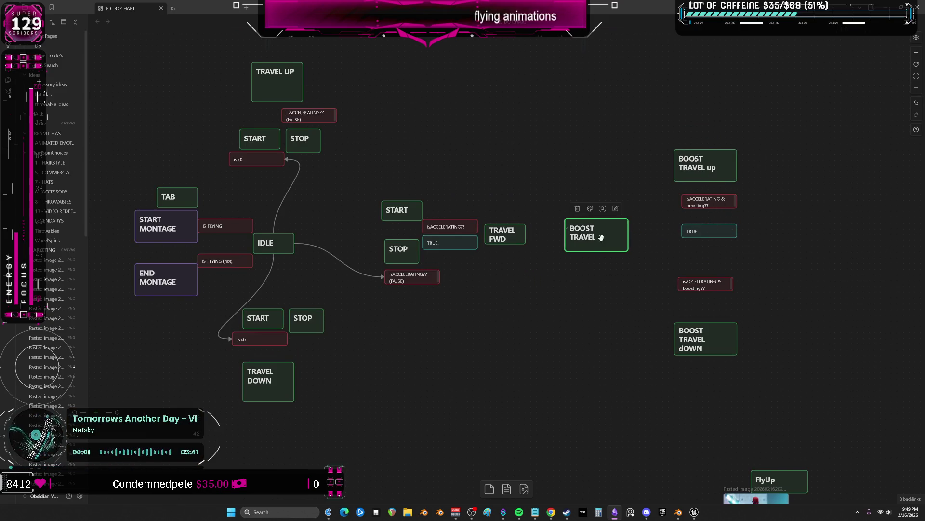
Connect TRAVEL FWD to BOOST TRAVEL and place BOOST TRAVEL up and dOWN above and below it
left_click_drag(525, 235, 615, 238)
left_click_drag(550, 325, 560, 362)
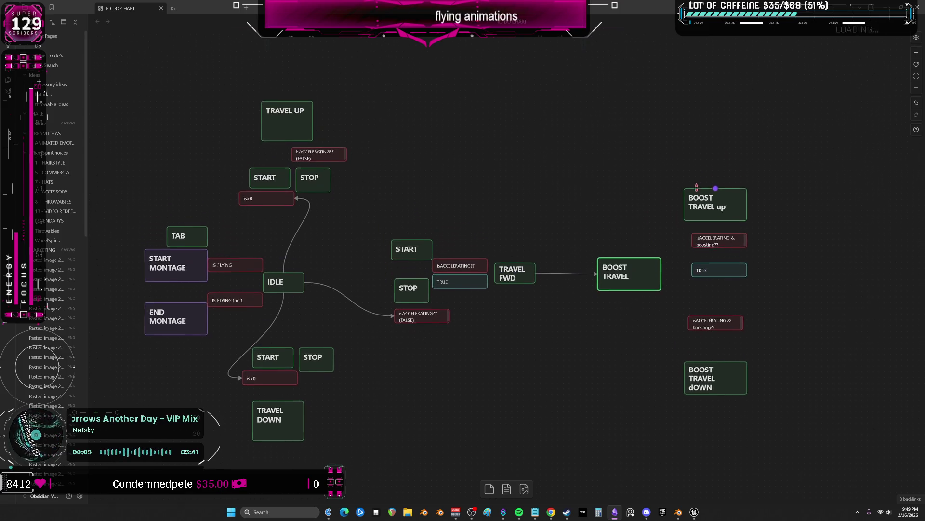
left_click_drag(651, 217, 647, 240)
left_click_drag(715, 223, 586, 159)
left_click_drag(715, 399, 564, 448)
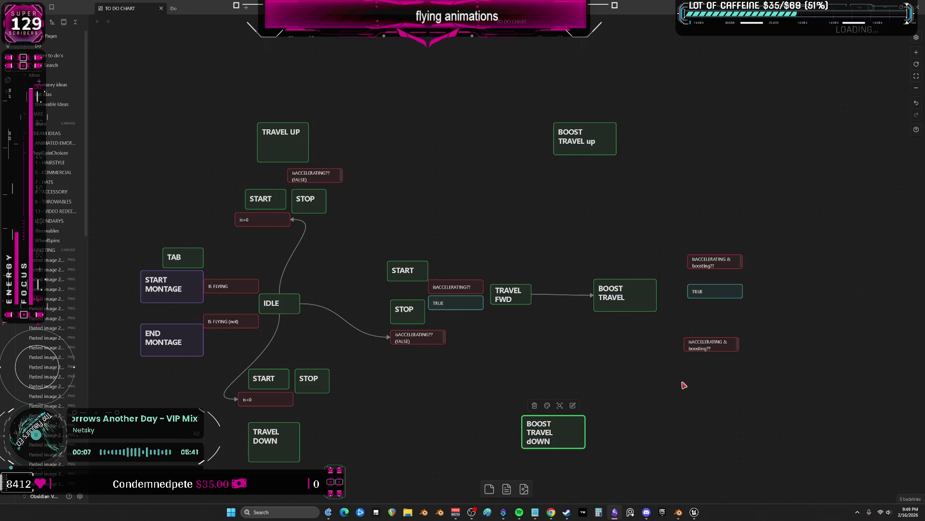
Attach a boosting condition label to each boost card and shift BOOST TRAVEL up with its label left
left_click_drag(711, 344, 539, 405)
left_click(612, 219)
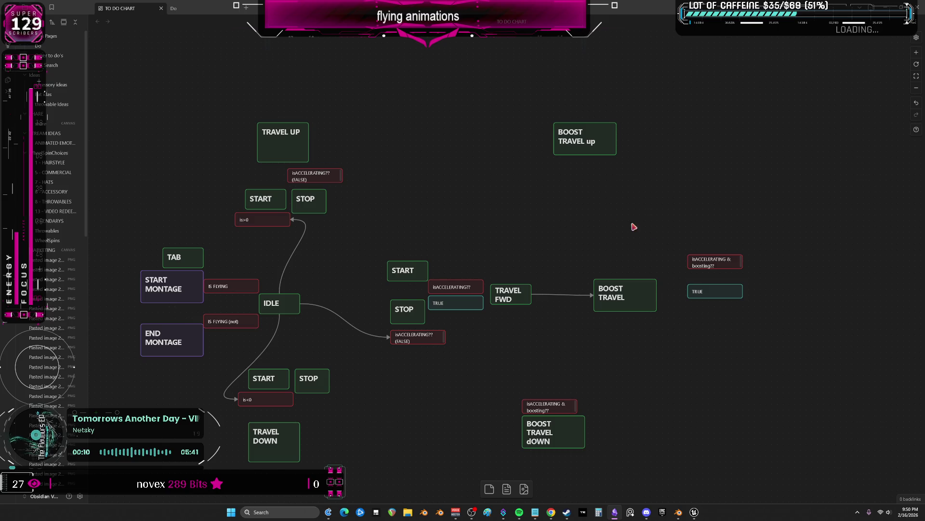
left_click_drag(713, 261, 581, 162)
left_click_drag(521, 120, 618, 452)
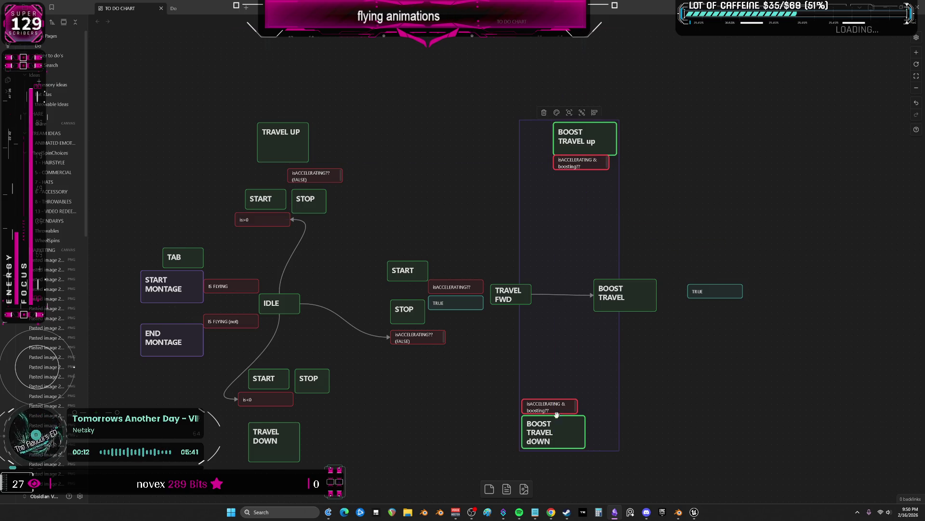
left_click_drag(550, 119, 622, 217)
left_click_drag(578, 142, 546, 141)
left_click(730, 259)
Delete the leftover TRUE card and pan down to the TRAVEL DOWN card
left_click_drag(714, 298, 715, 329)
left_click(691, 268)
key("Delete")
middle_click_drag(651, 405, 632, 196)
middle_click_drag(629, 304, 616, 278)
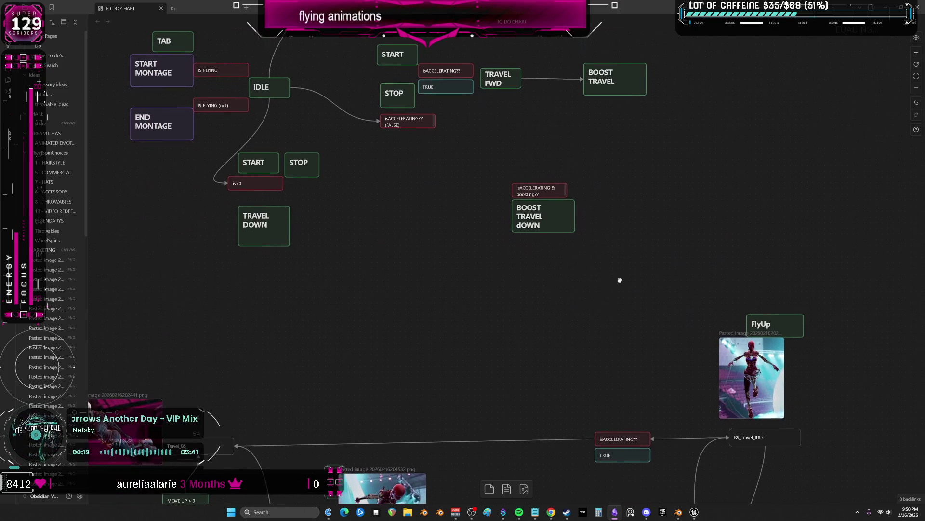
scroll(616, 278, "up", 5)
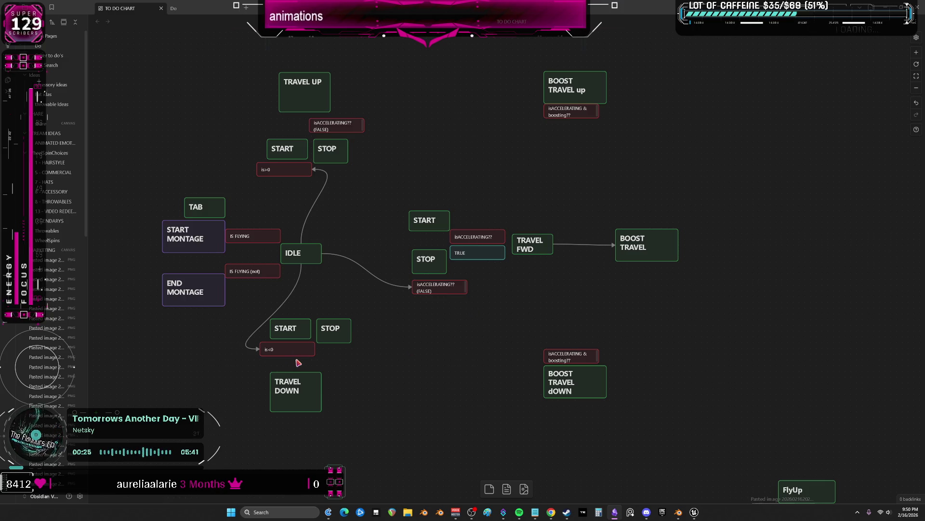
left_click(305, 389)
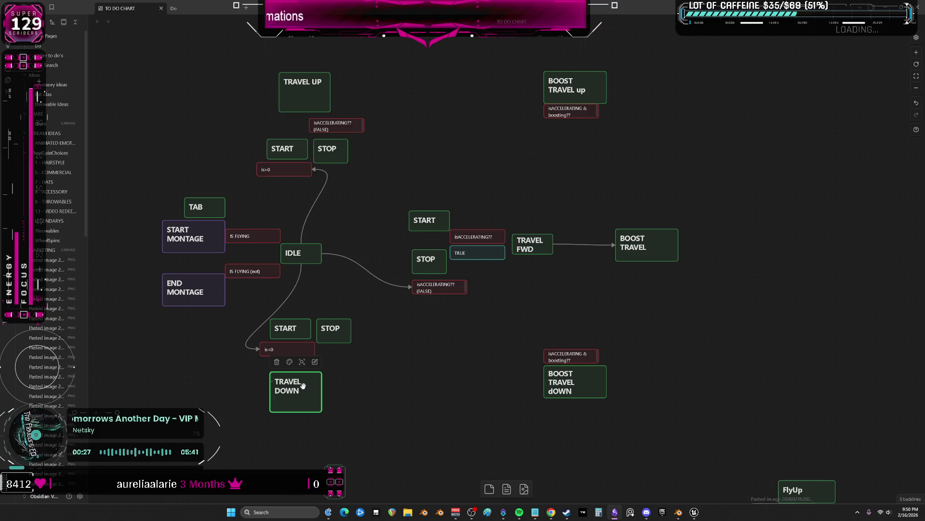
Line up BOOST TRAVEL up and BOOST TRAVEL dOWN with their labels in the right column
left_click(581, 377)
left_click_drag(573, 375, 632, 377)
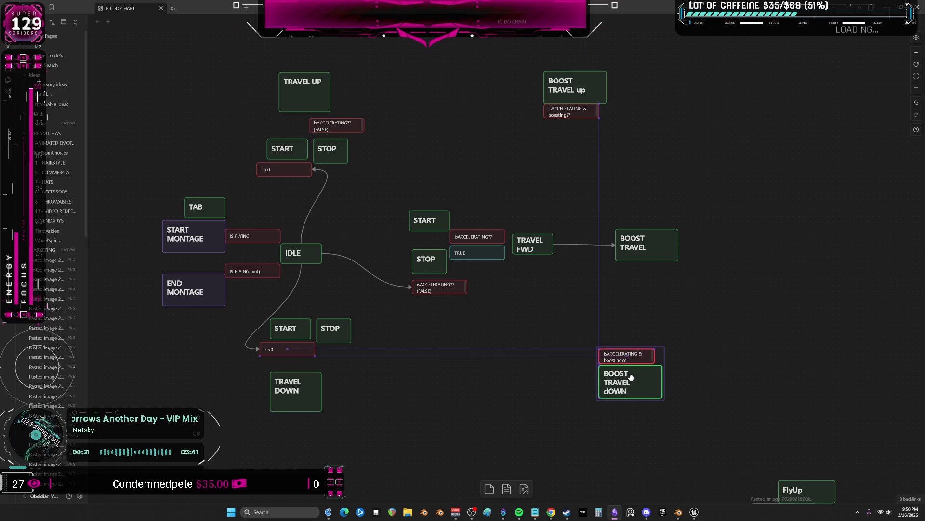
middle_click_drag(619, 167, 607, 201)
left_click_drag(571, 134, 620, 129)
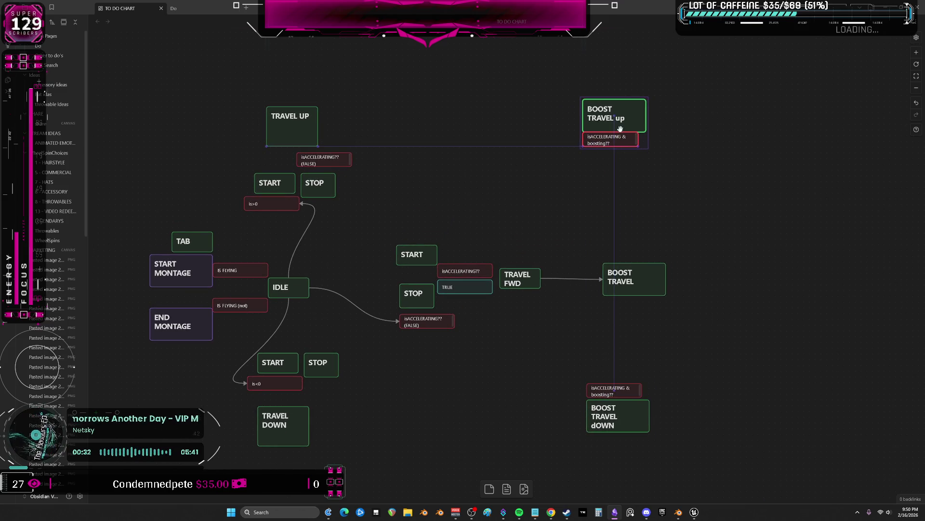
left_click(625, 431)
left_click_drag(611, 390, 607, 434)
middle_click_drag(622, 434, 592, 347)
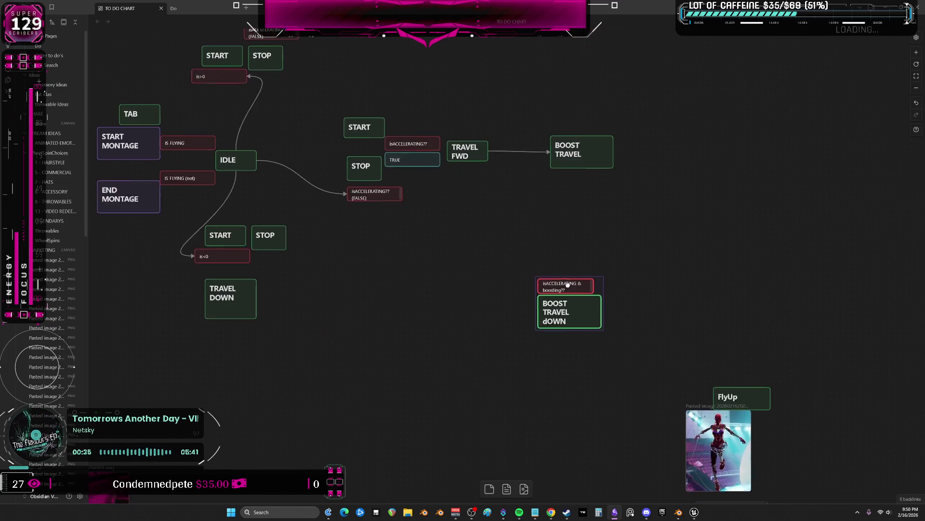
scroll(590, 330, "down", 6)
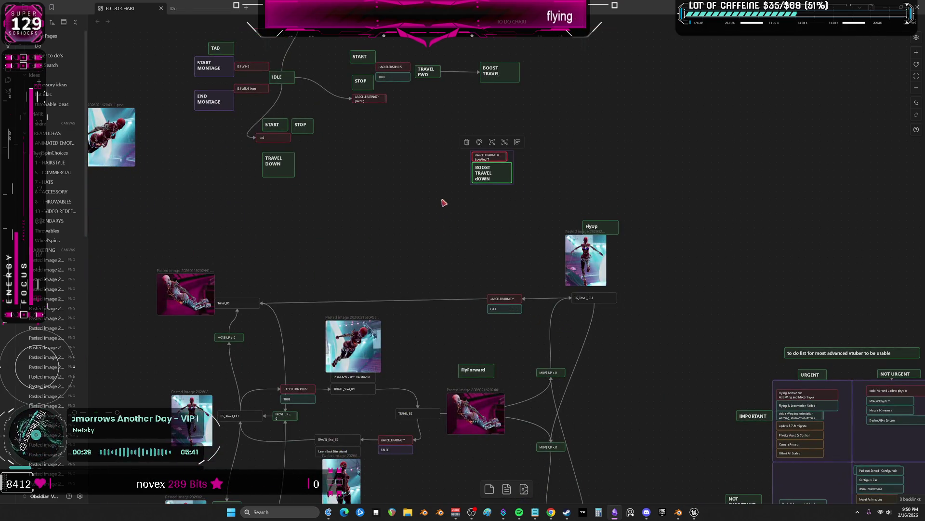
scroll(444, 203, "up", 3)
scroll(466, 271, "up", 4)
scroll(466, 260, "up", 2)
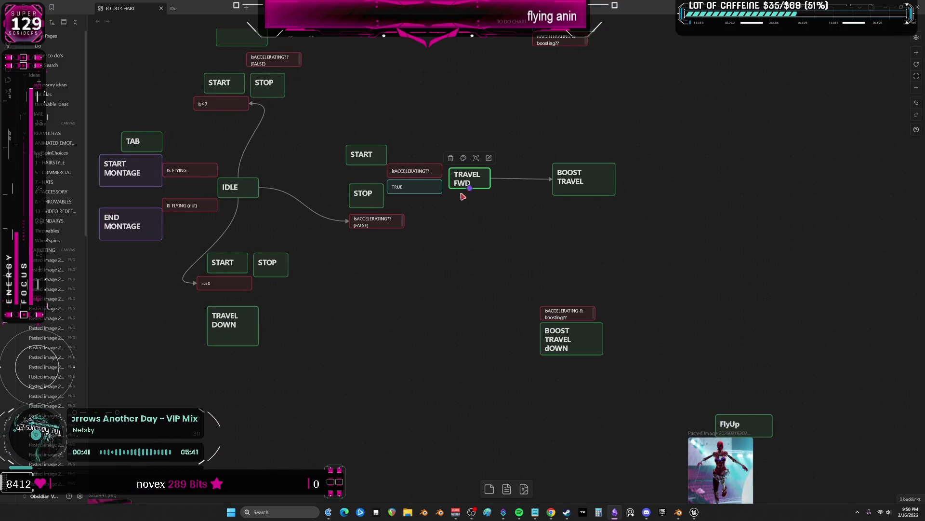
scroll(429, 265, "up", 2)
Regroup the TRAVEL UP and TRAVEL DOWN clusters and connect TRAVEL UP to BOOST TRAVEL up
left_click_drag(468, 325, 469, 333)
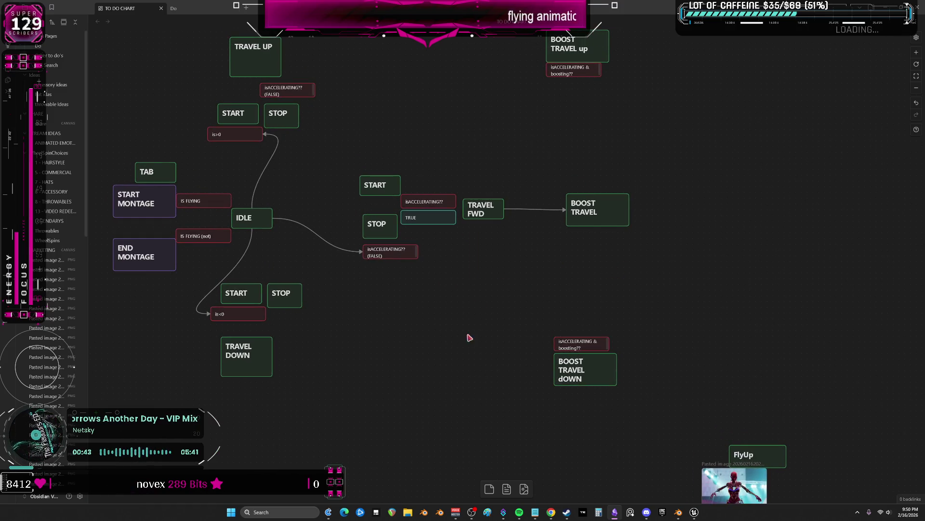
left_click(239, 354)
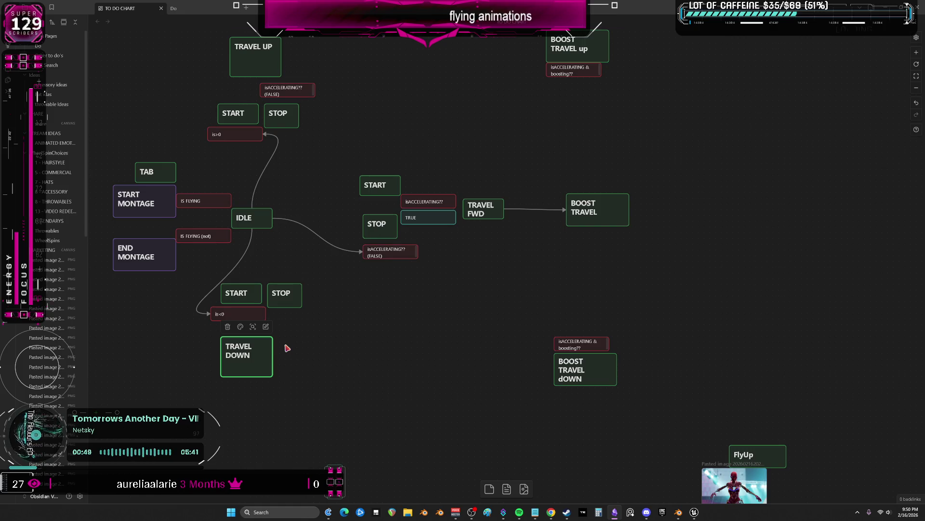
scroll(468, 157, "up", 1)
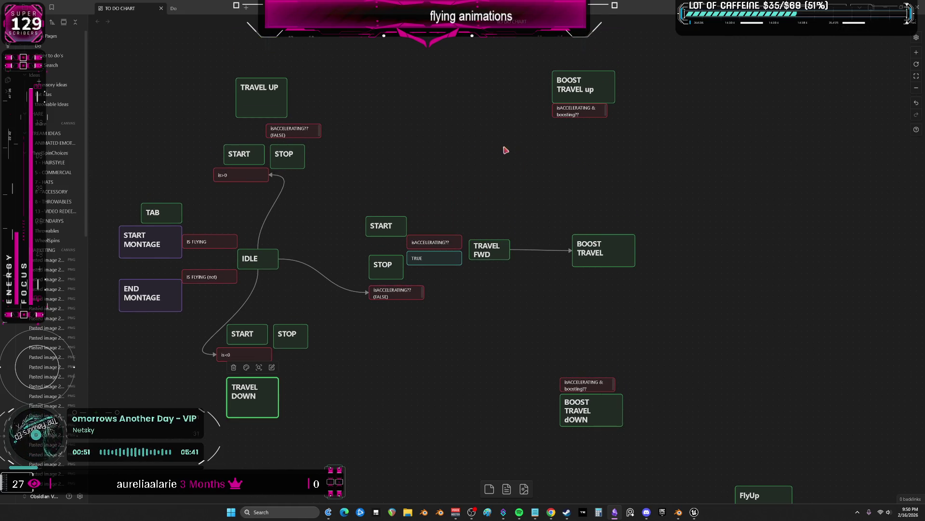
scroll(433, 181, "up", 1)
left_click_drag(207, 100, 341, 231)
left_click_drag(259, 134, 351, 93)
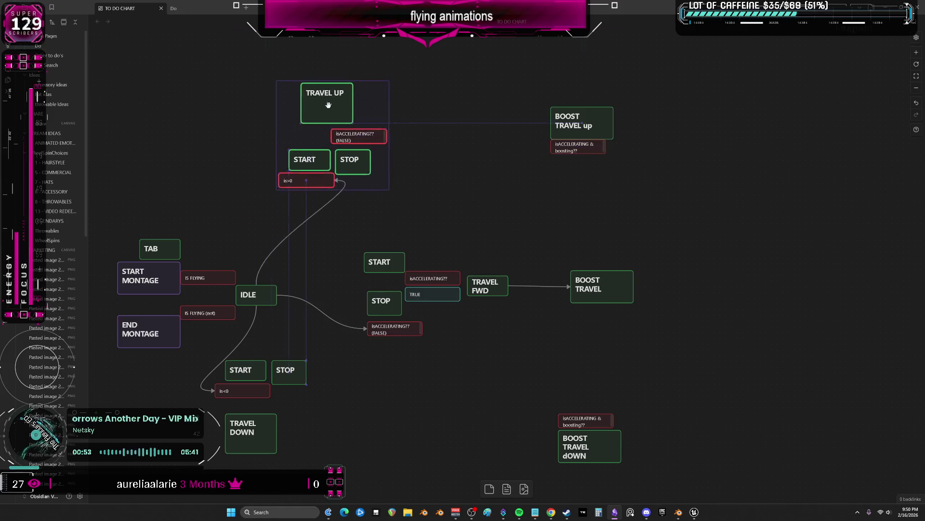
mouse_move(352, 471)
left_mouse_down()
mouse_move(235, 369)
mouse_move(351, 411)
left_mouse_up()
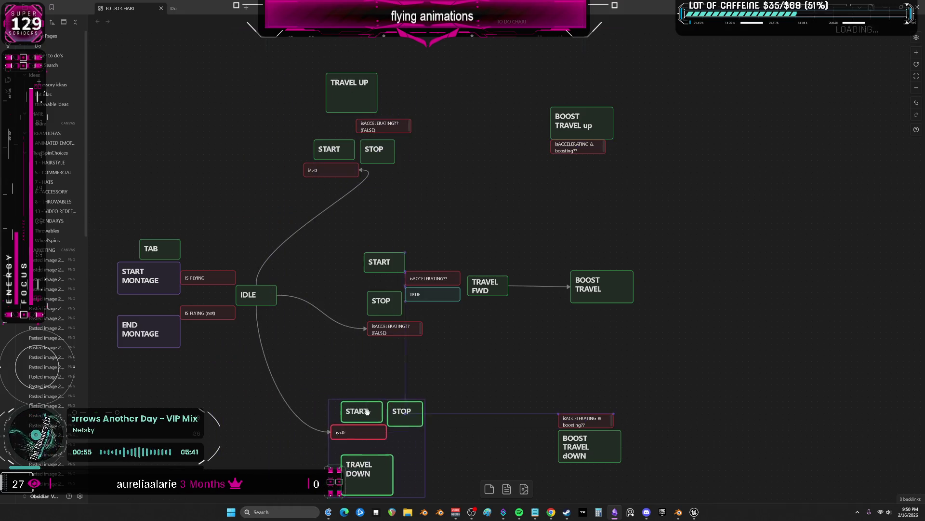
scroll(449, 376, "down", 1)
scroll(596, 371, "down", 1)
left_click_drag(596, 365, 557, 404)
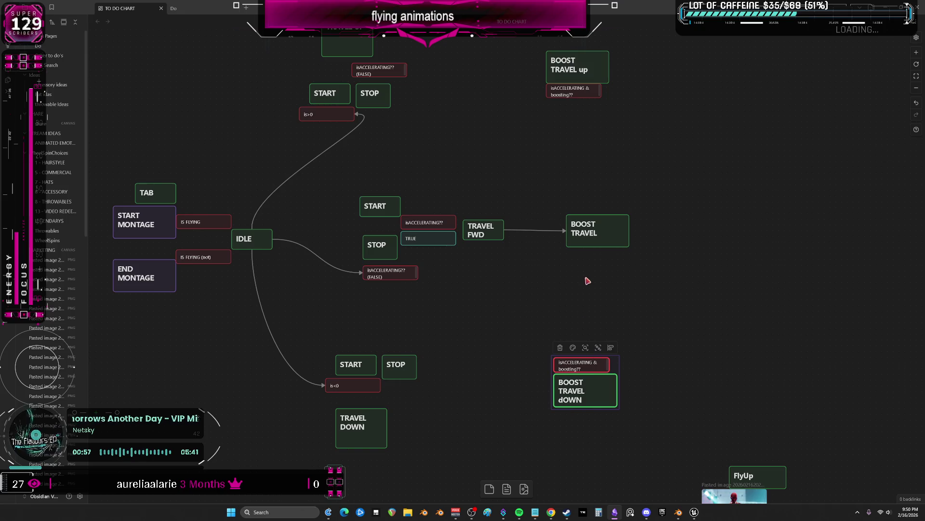
scroll(586, 282, "up", 1)
left_click(340, 76)
left_click_drag(357, 77, 533, 101)
scroll(488, 342, "down", 2)
Connect TRAVEL DOWN to BOOST TRAVEL dOWN, link BOOST TRAVEL to both boost cards, and switch back to Unreal
left_click(358, 371)
left_click_drag(383, 375, 549, 339)
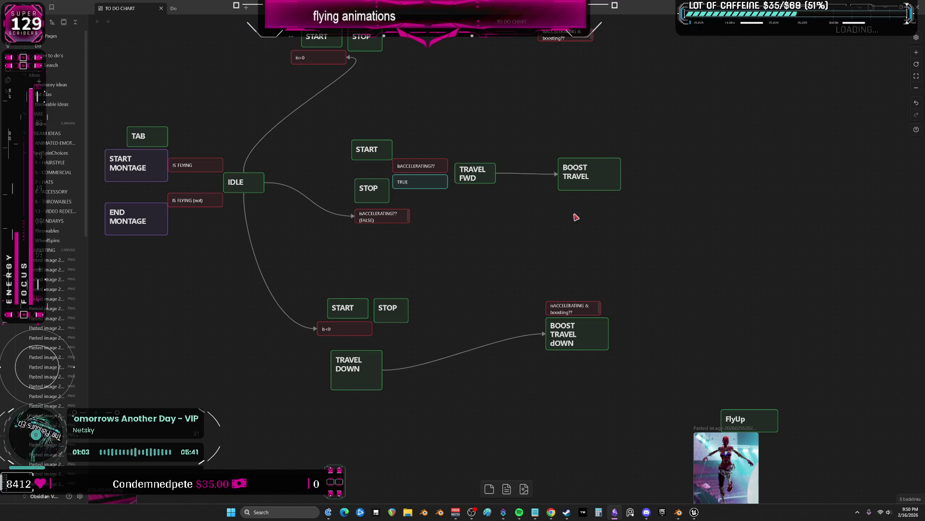
scroll(575, 217, "down", 2)
left_click(539, 238)
scroll(544, 269, "up", 3)
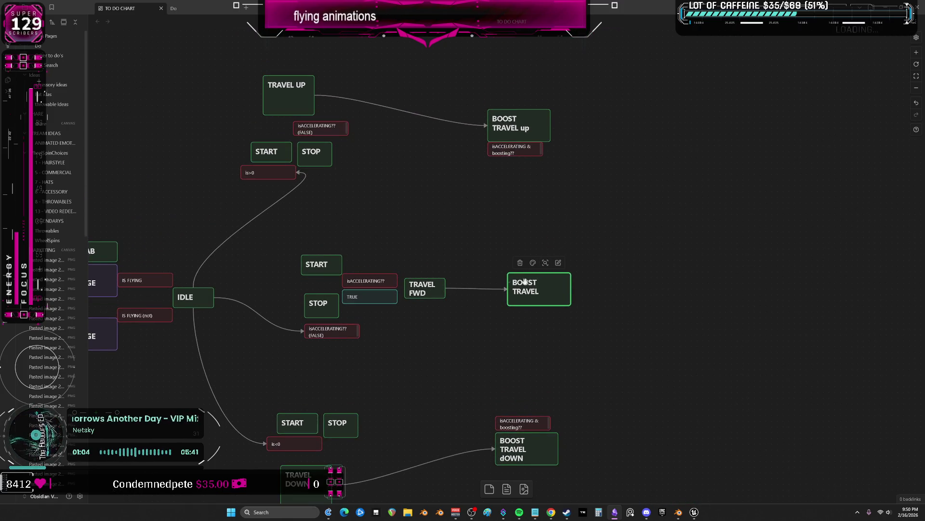
left_click_drag(539, 273, 539, 152)
scroll(544, 232, "down", 3)
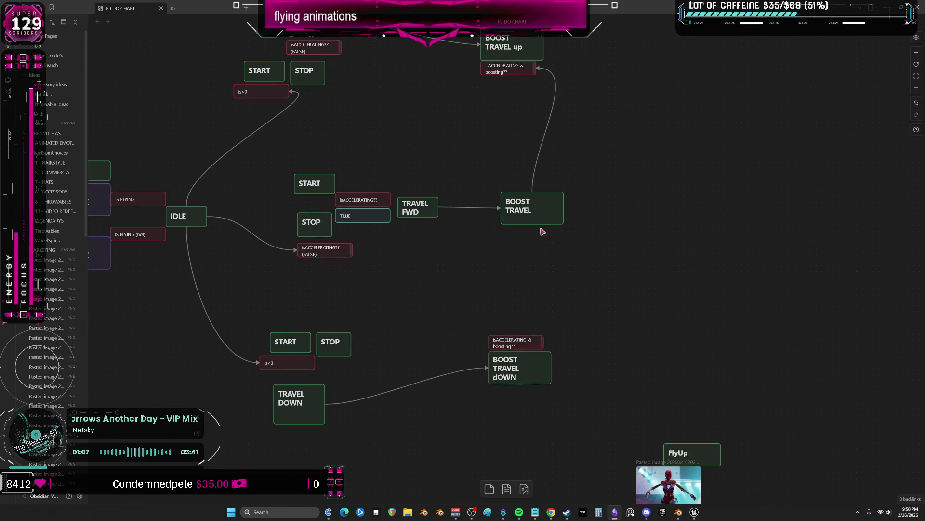
left_click_drag(532, 223, 517, 337)
scroll(538, 300, "up", 2)
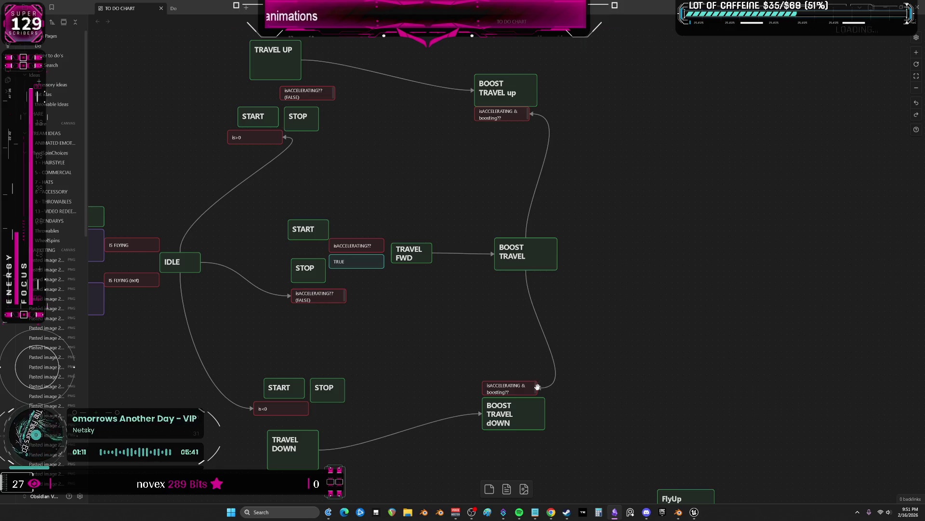
left_click_drag(507, 412, 515, 423)
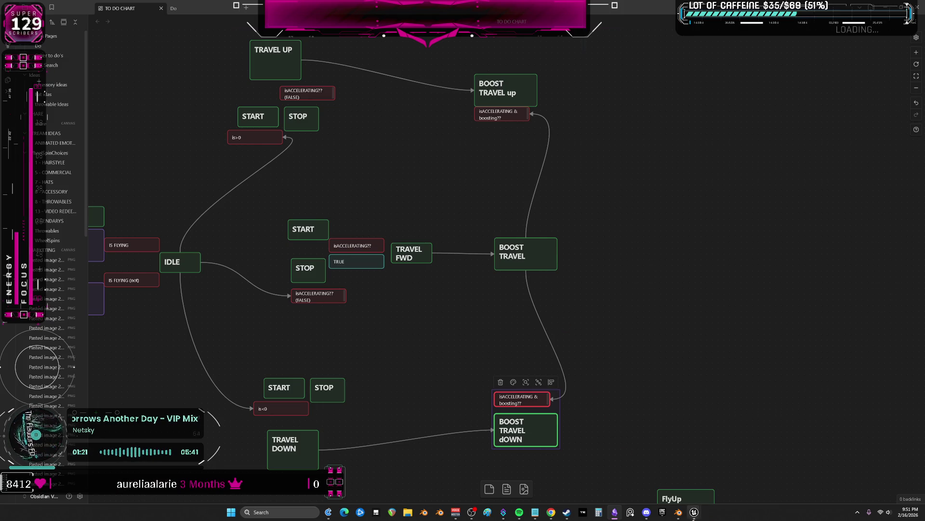
left_click(679, 512)
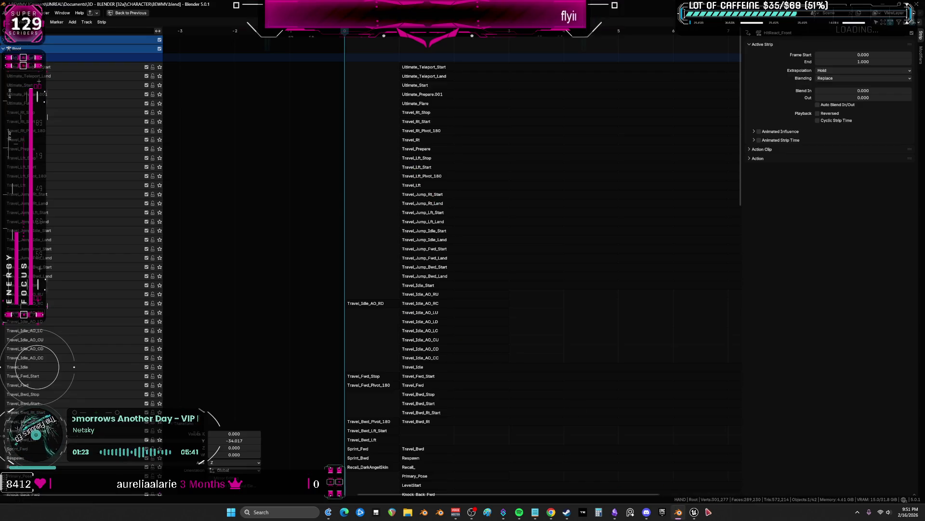
left_click(734, 473)
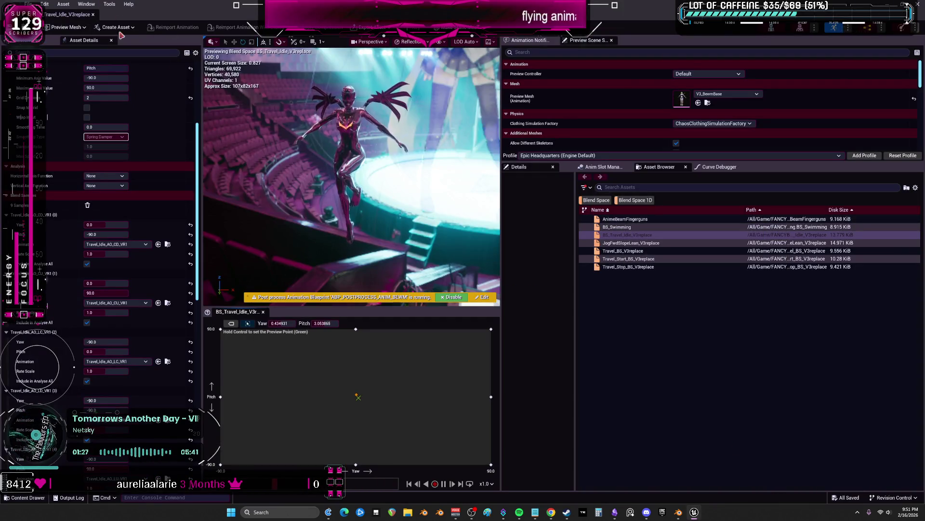
Clear the Blend Space filter and preview Idle_AO_LU_VR1, Travel_Idle_VR1, Travel_Prepare_VR1, Travel_Rt_VR1 and Travel_stopwings_VR1
left_click(595, 199)
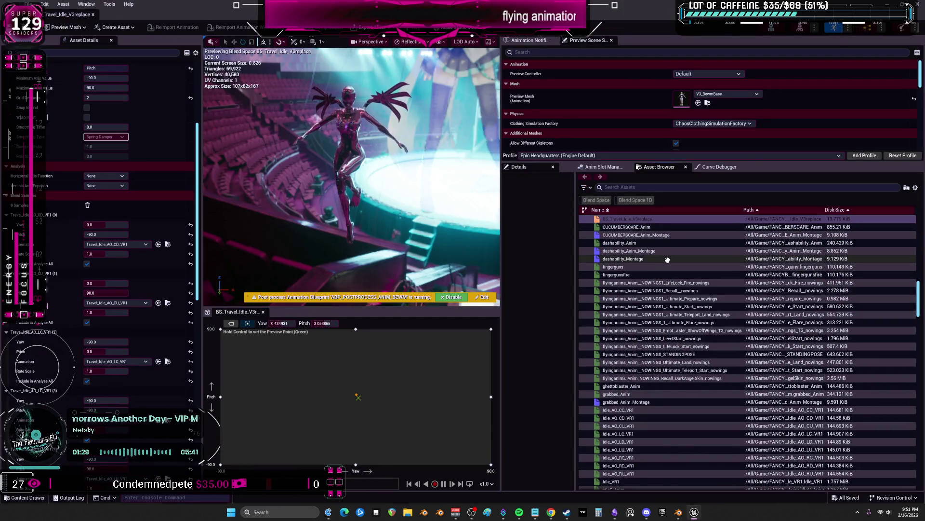
scroll(666, 324, "down", 3)
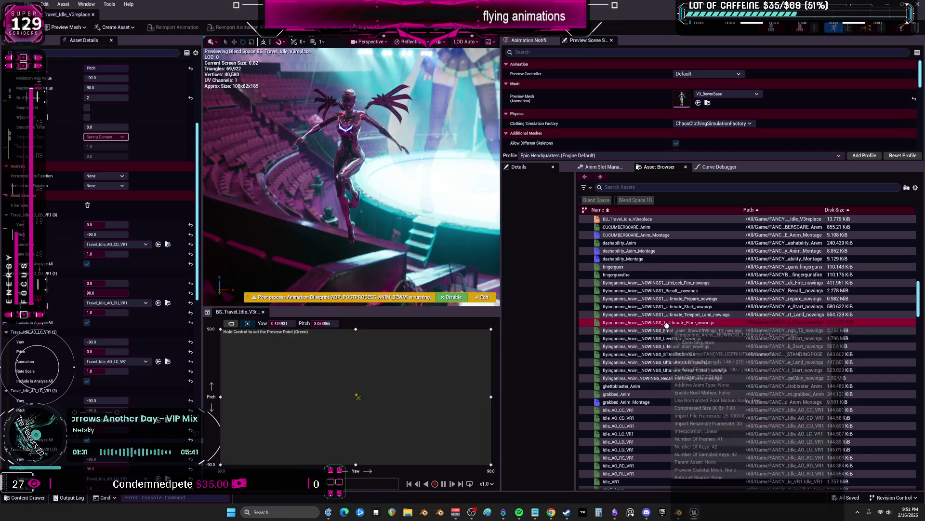
double_click(666, 318)
scroll(641, 351, "down", 2)
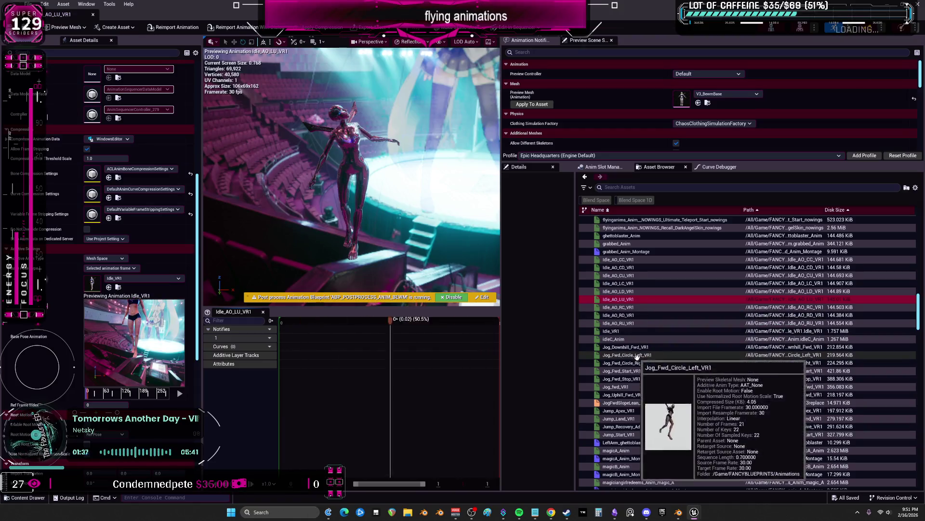
scroll(640, 351, "down", 5)
scroll(646, 362, "down", 5)
scroll(653, 383, "down", 5)
scroll(653, 382, "down", 5)
scroll(650, 362, "down", 5)
scroll(649, 340, "down", 5)
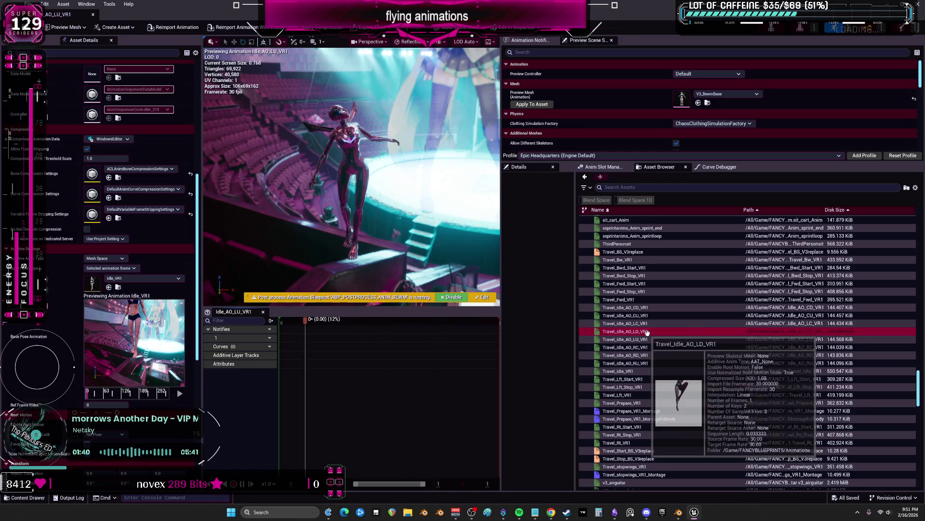
double_click(622, 372)
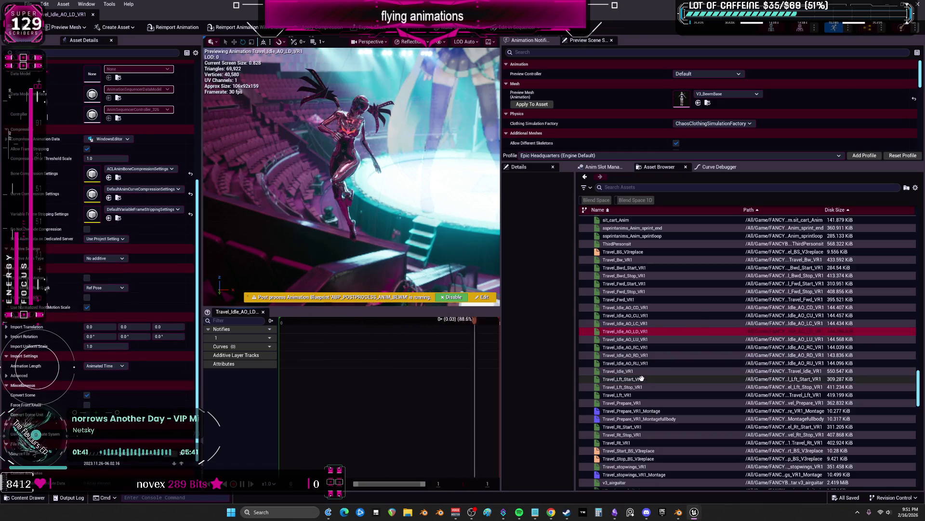
left_click(623, 395)
double_click(625, 402)
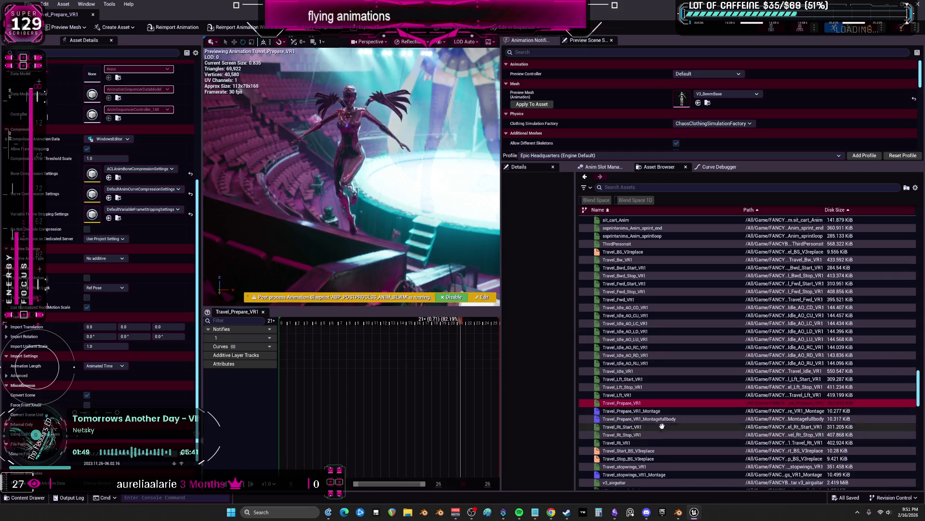
double_click(627, 435)
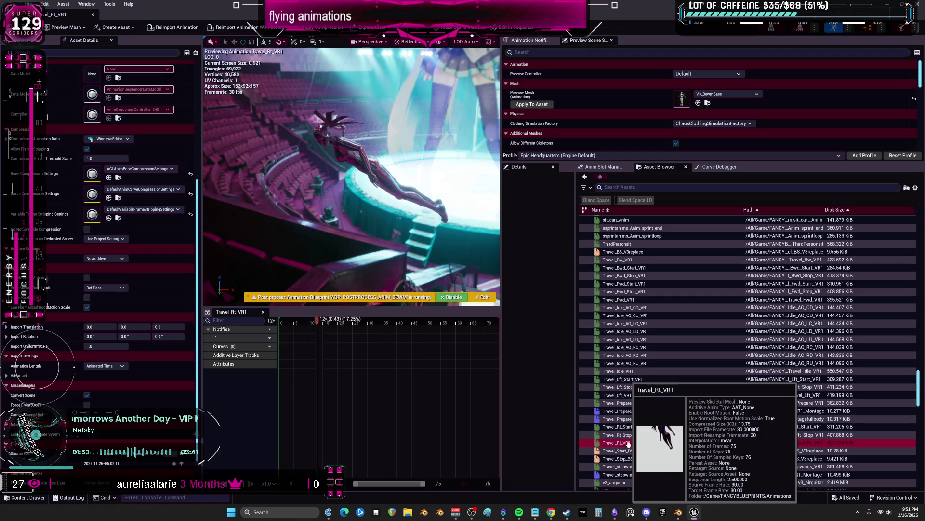
scroll(627, 433, "down", 3)
double_click(631, 421)
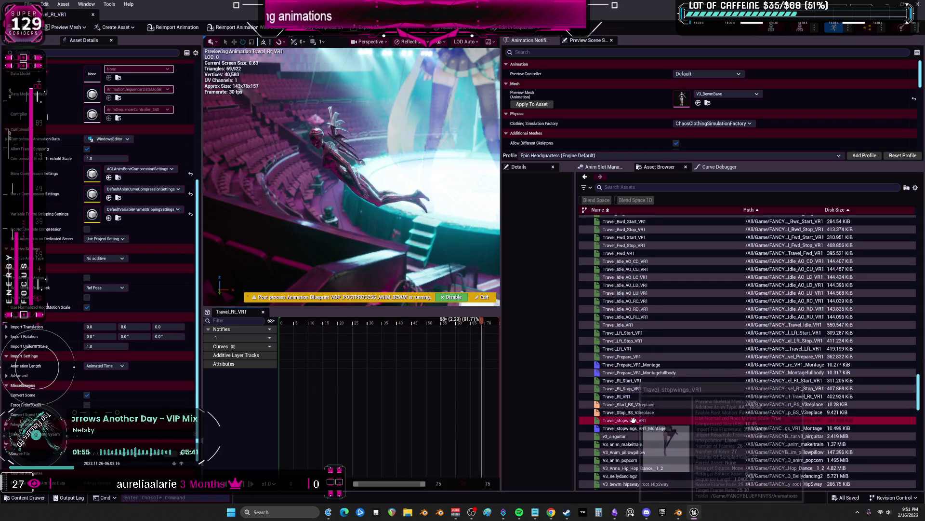
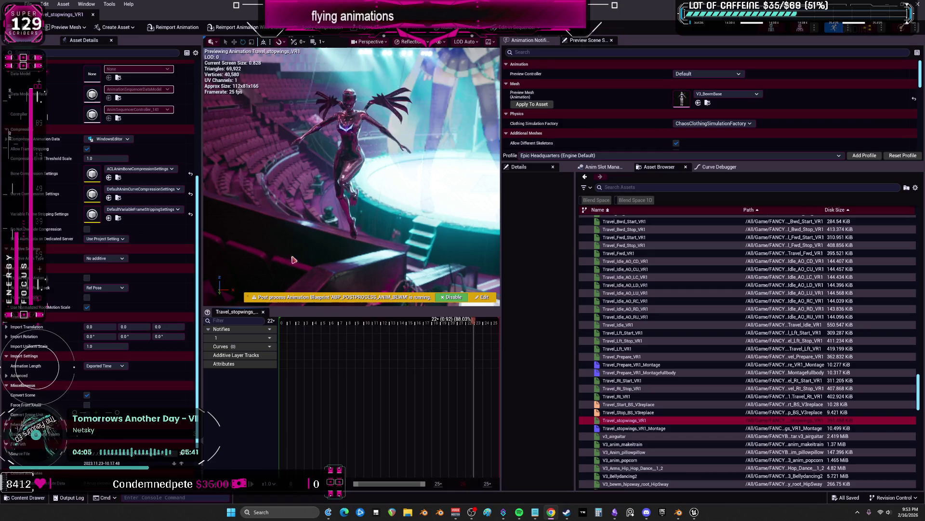
Widen the animation preview, preview Travel_Prepare_VR1 from the Asset Browser, then bring Blender forward
left_click_drag(502, 202, 703, 203)
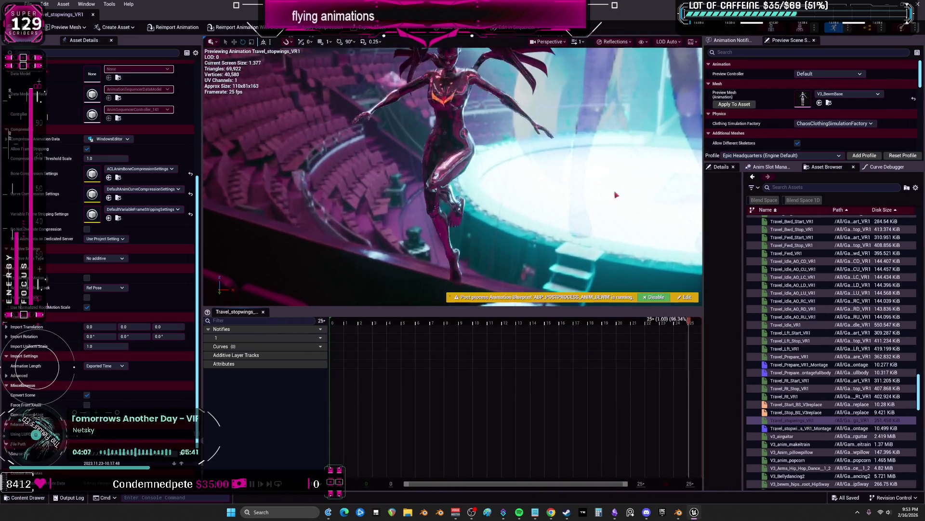
right_click_drag(506, 188, 446, 193)
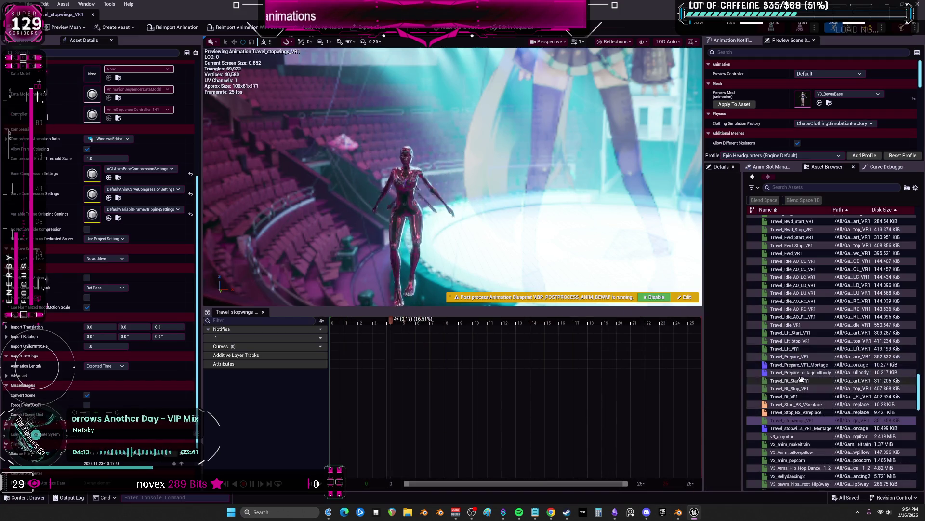
double_click(791, 356)
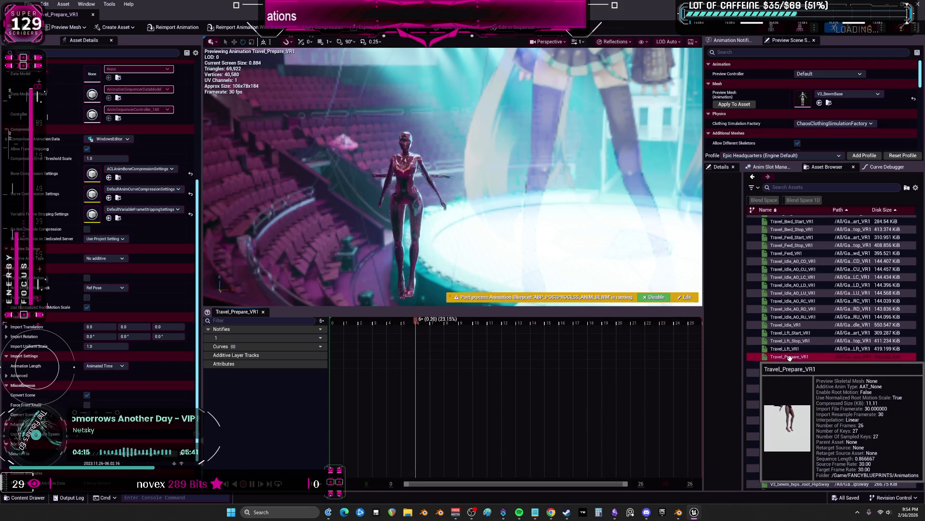
left_click(679, 513)
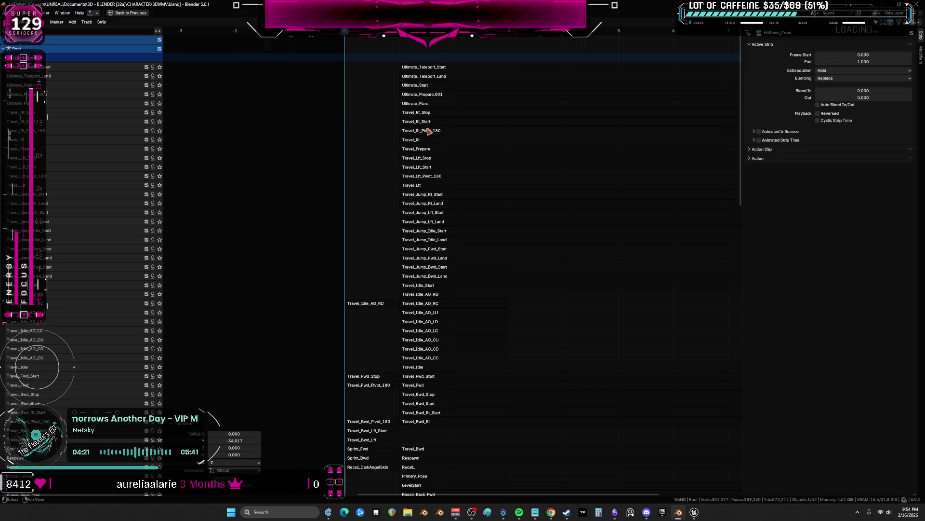
Play back the Travel_Prepare and Ultimate_Prepare.001 strips on the character in the full layout
left_click(427, 121)
left_click(417, 149)
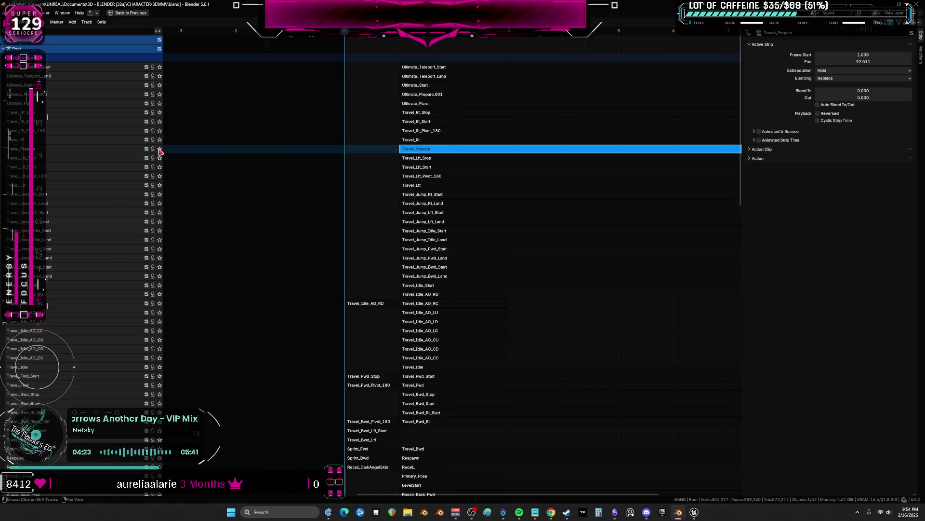
key("ctrl+space")
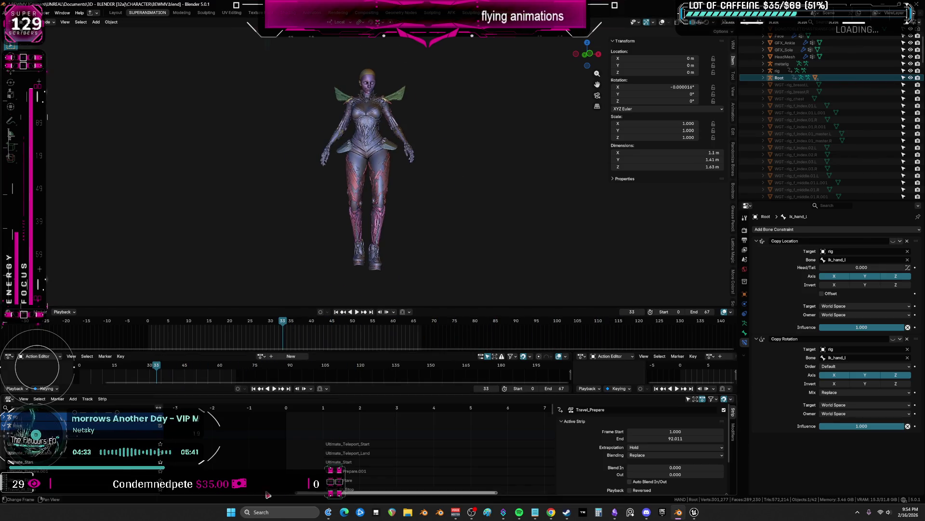
key("ctrl+space")
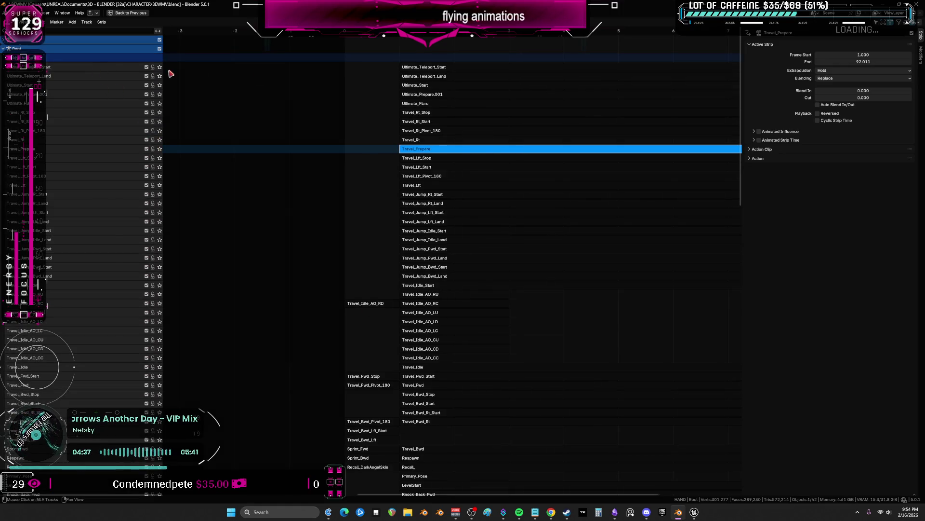
left_click(179, 91)
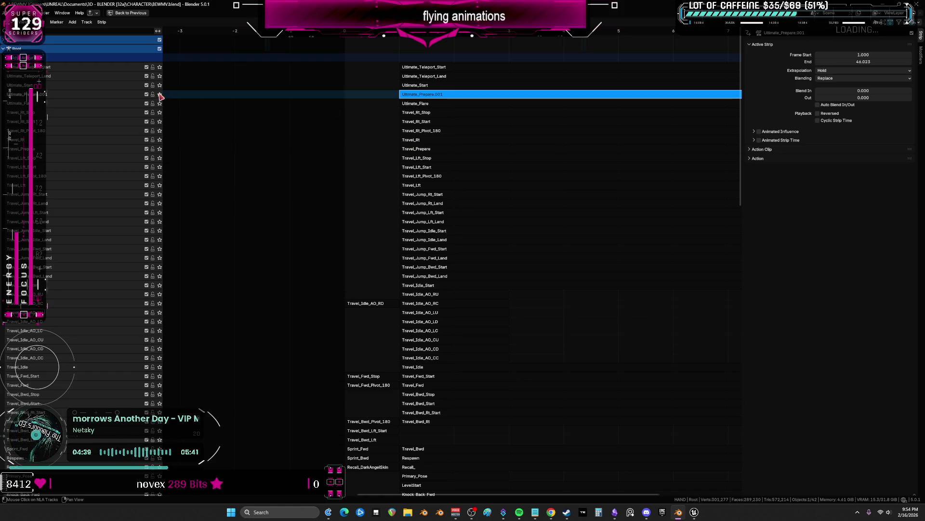
key("ctrl+space")
key("space")
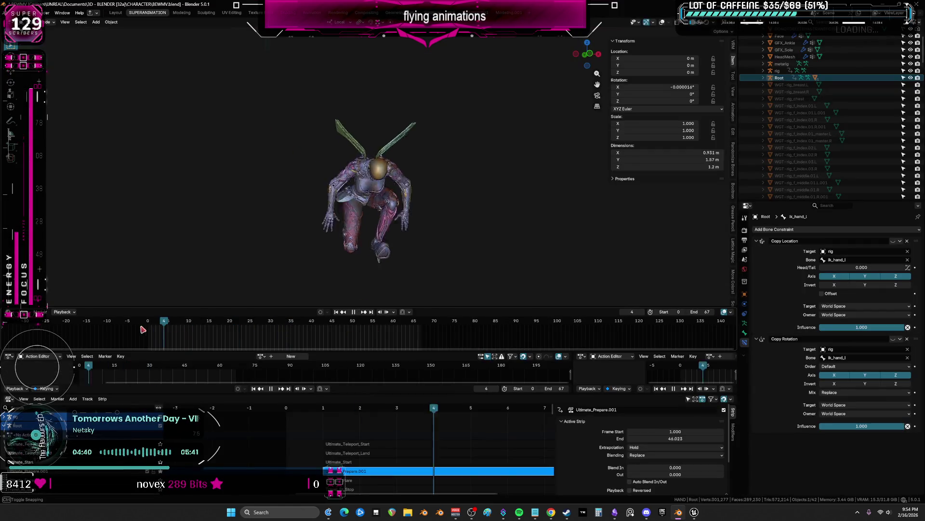
key("ctrl+space")
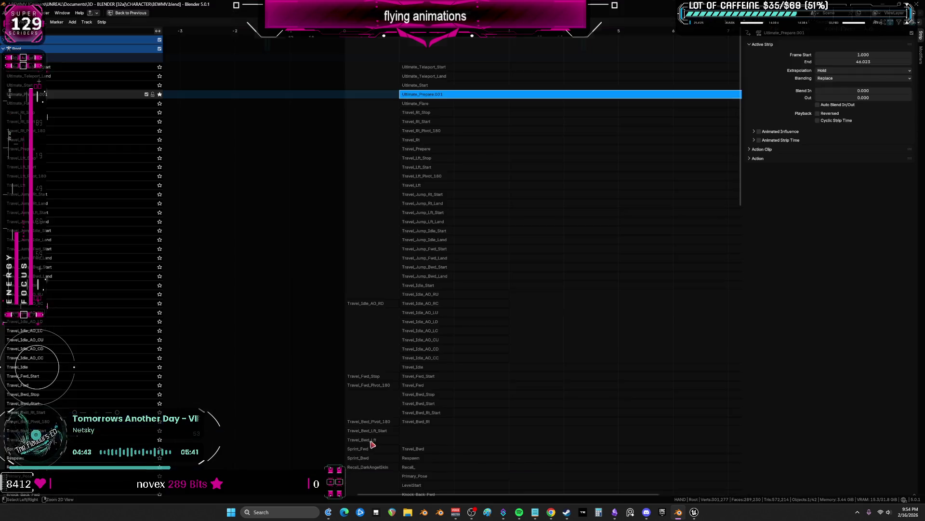
Scrub through the Travel_Rt_Start strip and play the Travel_Idle_Start strip on the character
double_click(430, 121)
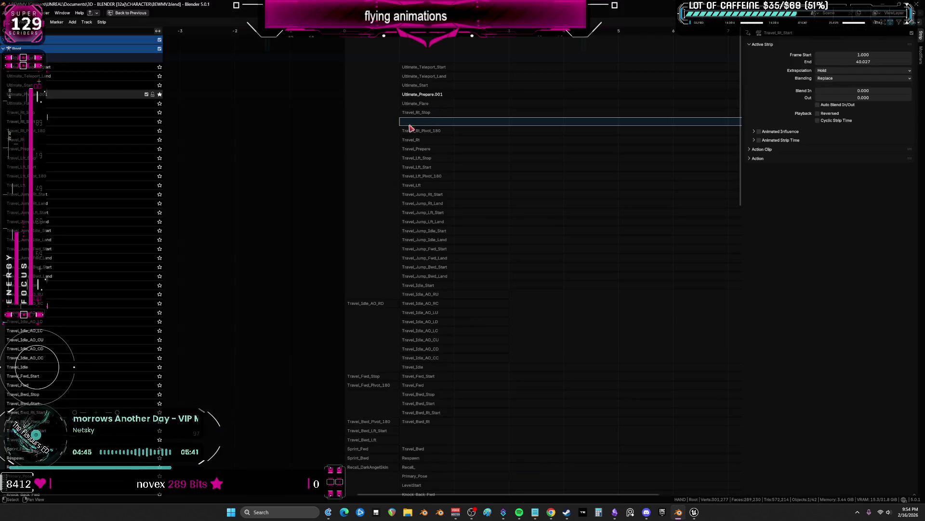
left_click(160, 123)
key("ctrl+space")
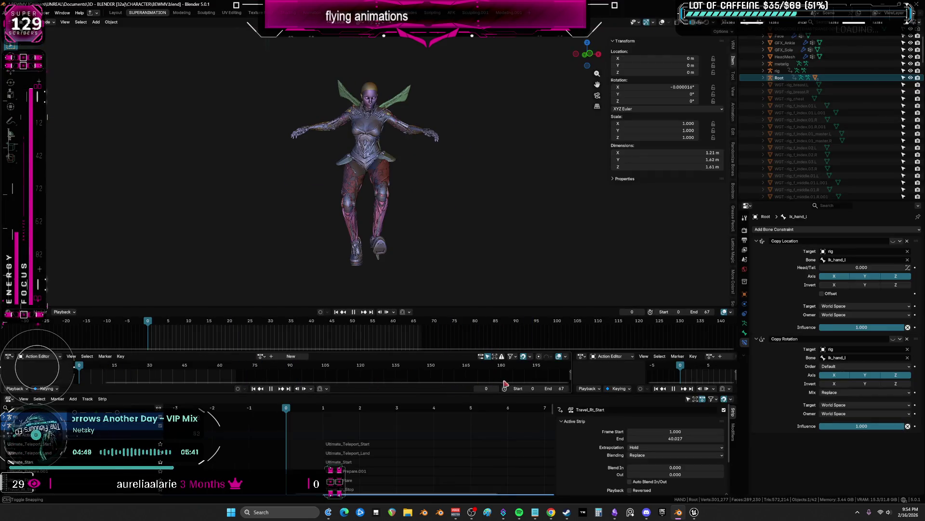
left_click_drag(149, 330, 179, 330)
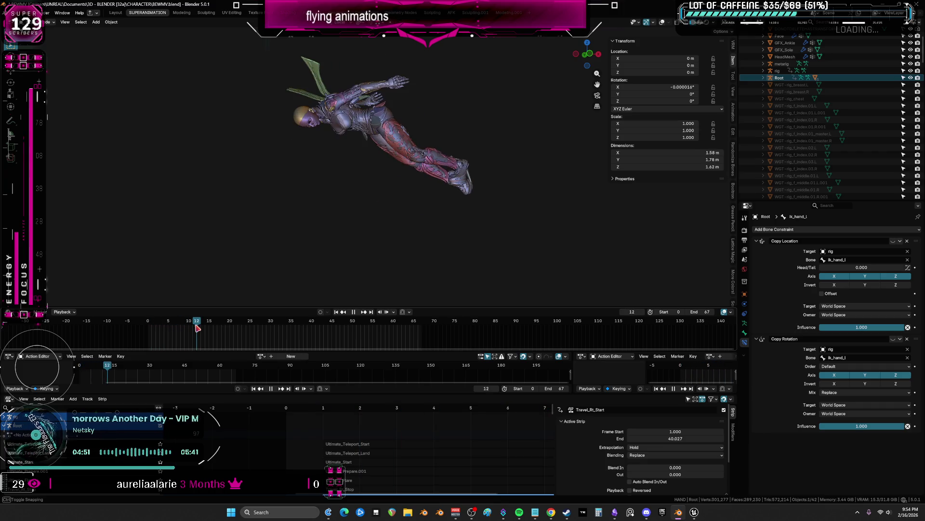
key("ctrl+space")
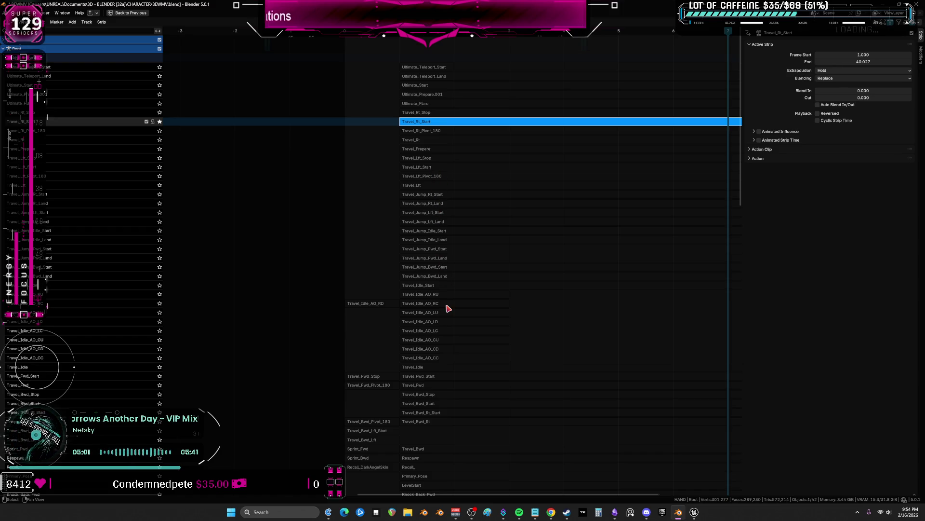
left_click(432, 289)
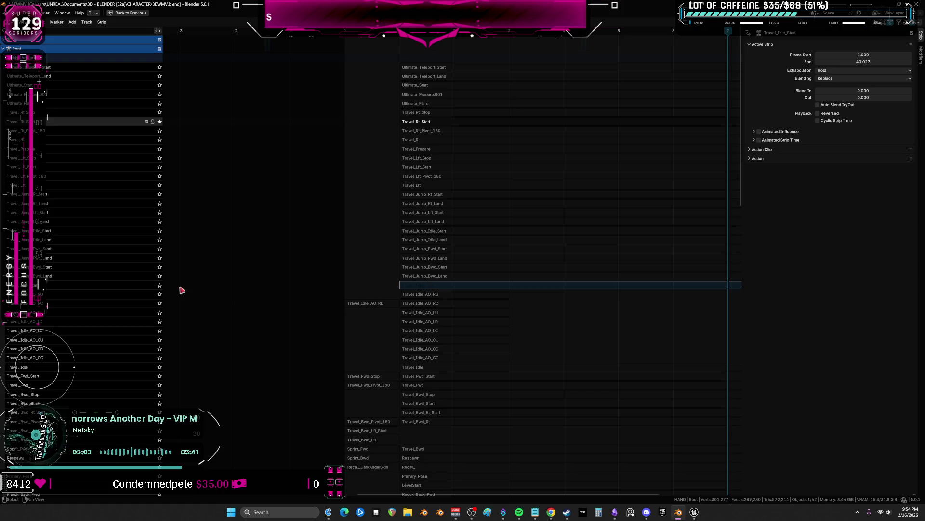
left_click(382, 285)
key("ctrl+space")
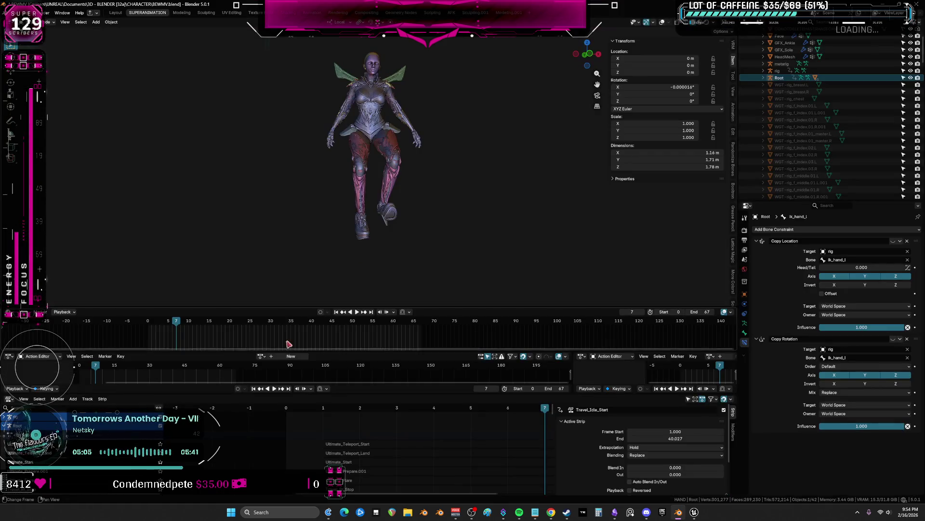
key("space")
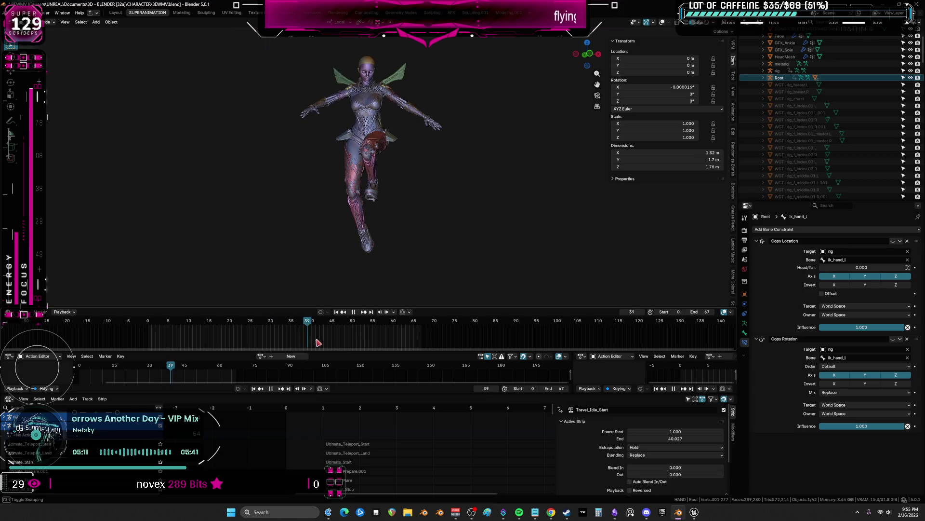
key("space")
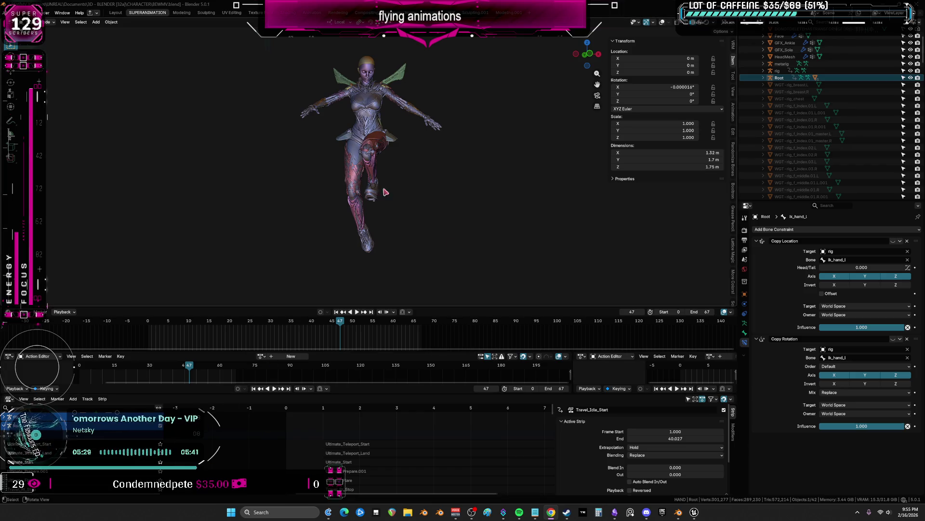
Show the character in wireframe with its bones and study the wing rig in an enlarged 3D view
key("shift+z")
scroll(362, 180, "up", 6)
mouse_move(326, 180)
middle_mouse_down()
mouse_move(378, 192)
mouse_move(471, 164)
mouse_move(433, 159)
middle_mouse_up()
key("ctrl+space")
scroll(468, 149, "down", 5)
key("ctrl+space")
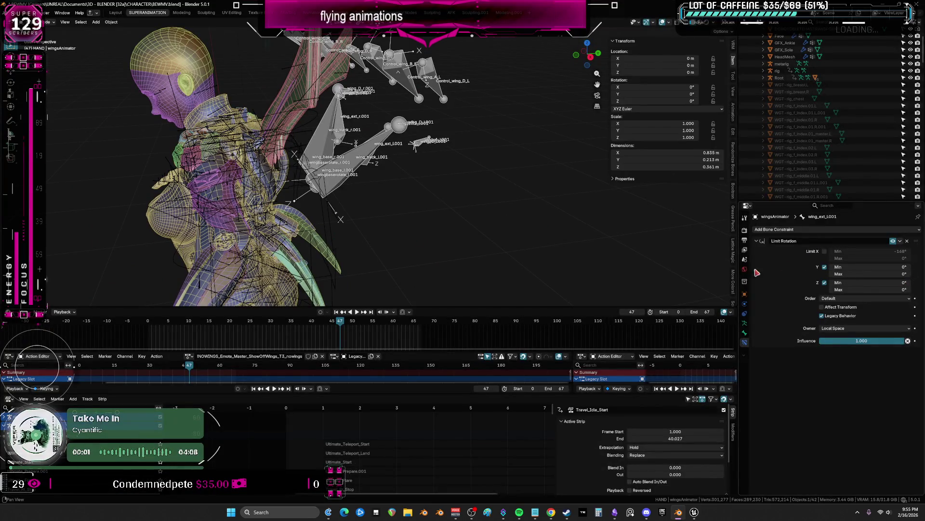
Put the wing armature and the main character rig into rest position and orbit to a side profile
left_click(746, 328)
left_click(868, 251)
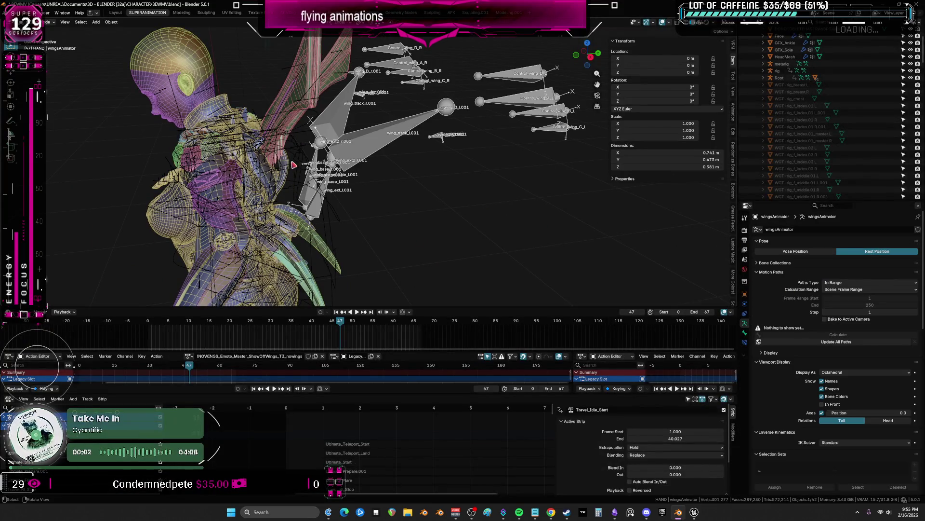
left_click(278, 116)
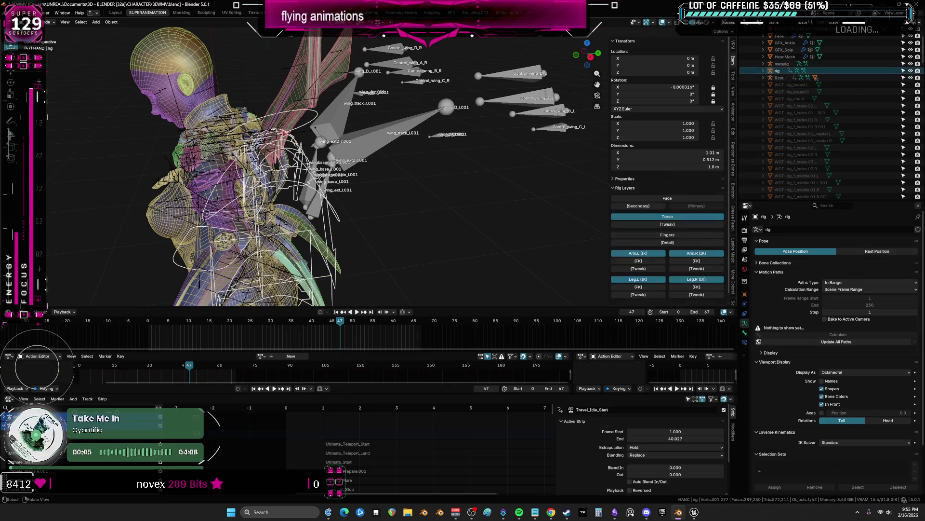
left_click(877, 251)
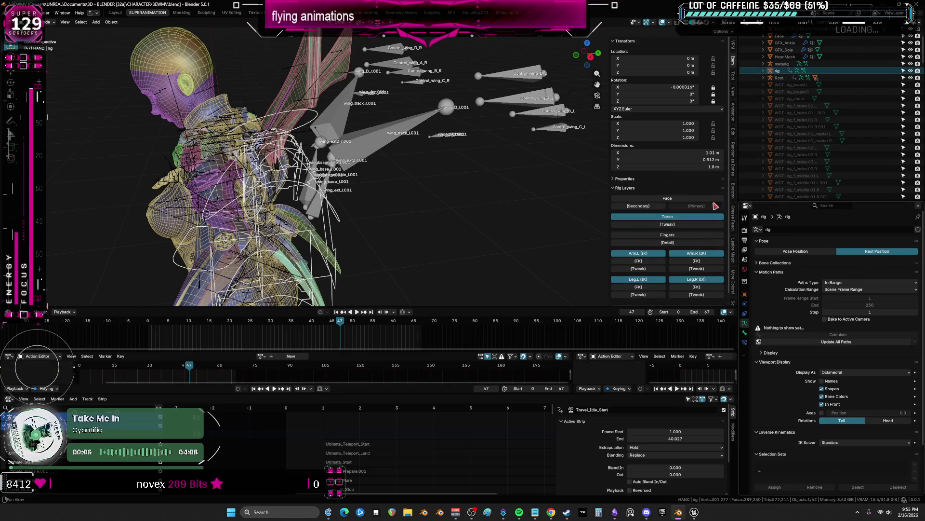
left_click(298, 109)
mouse_move(427, 120)
middle_mouse_down()
mouse_move(518, 195)
mouse_move(615, 176)
middle_mouse_up()
key("ctrl+space")
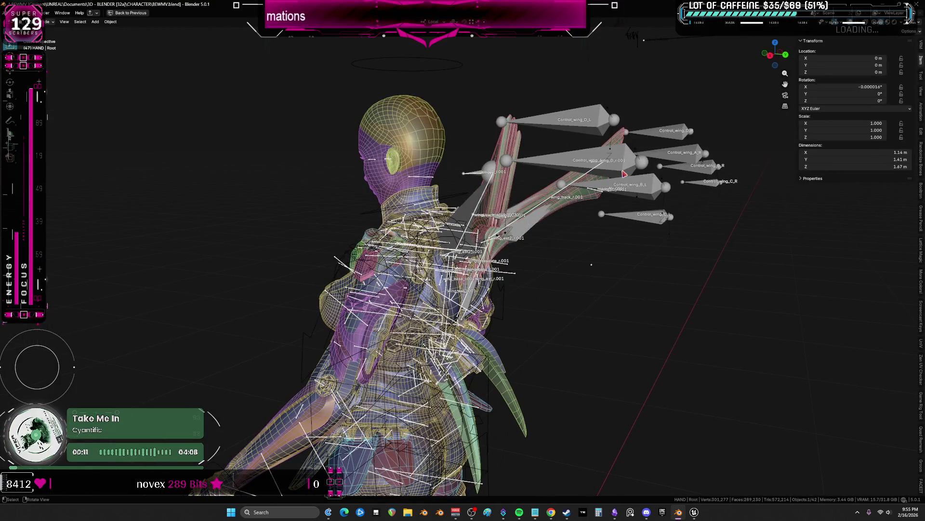
Select the wing armature and test-move its bones, cancelling the move so nothing is kept
left_click(624, 174)
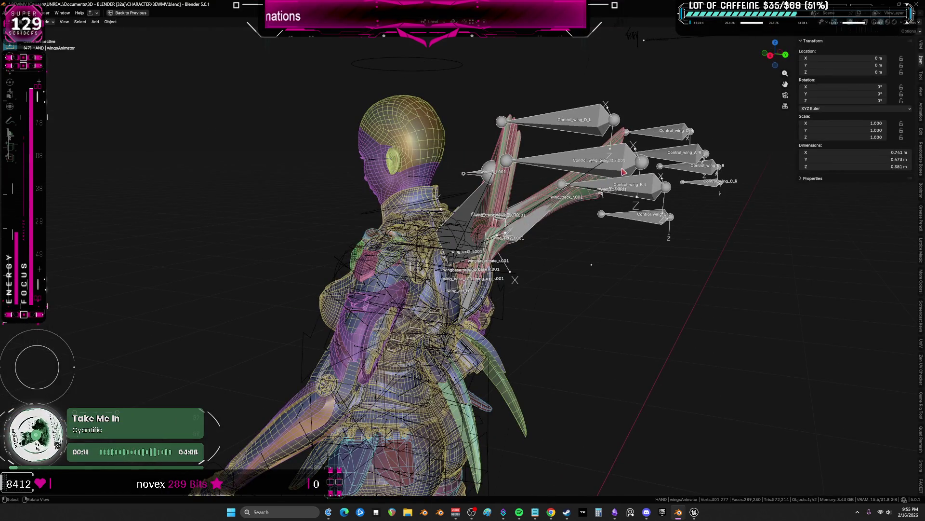
left_click(488, 194)
mouse_move(492, 195)
middle_mouse_down()
mouse_move(547, 233)
mouse_move(595, 174)
mouse_move(366, 197)
mouse_move(444, 200)
middle_mouse_up()
left_click(596, 188)
scroll(462, 206, "up", 4)
key("g")
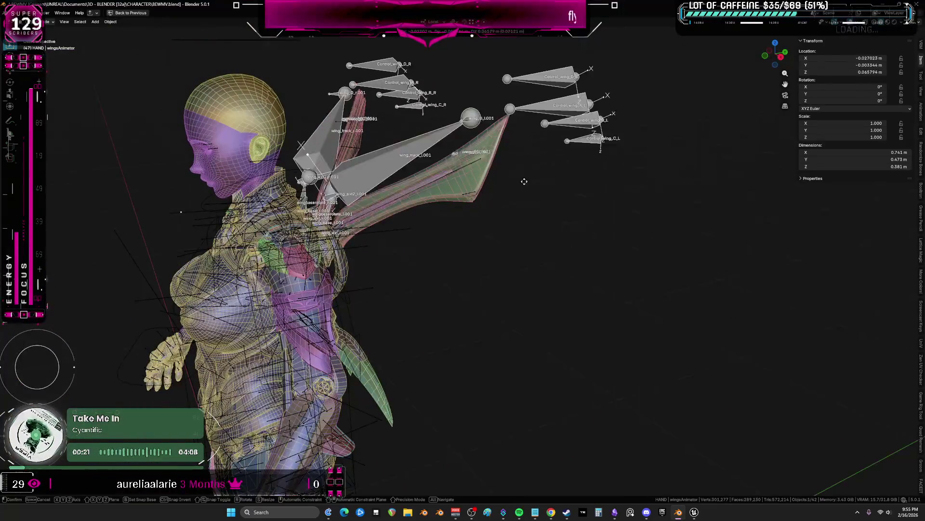
right_click(654, 175)
middle_click_drag(463, 217, 405, 216)
scroll(392, 217, "up", 2)
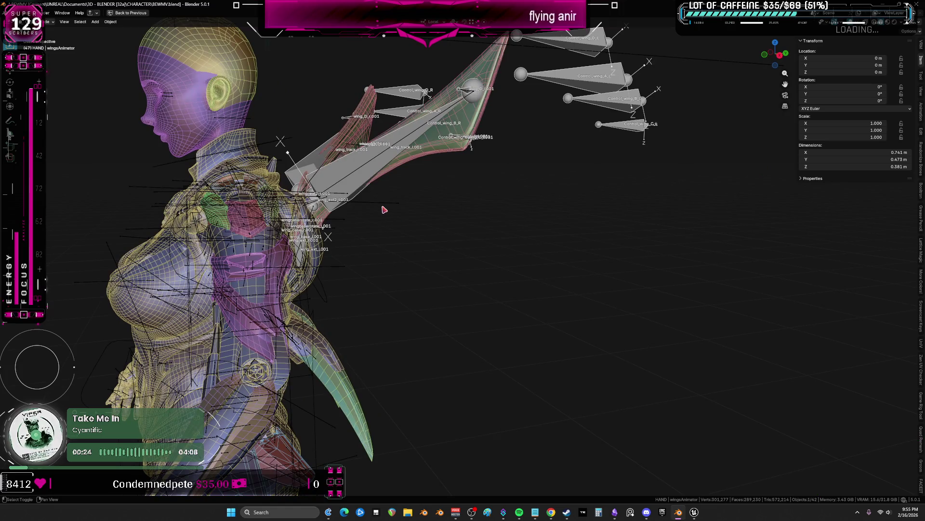
key("ctrl+space")
key("ctrl+space")
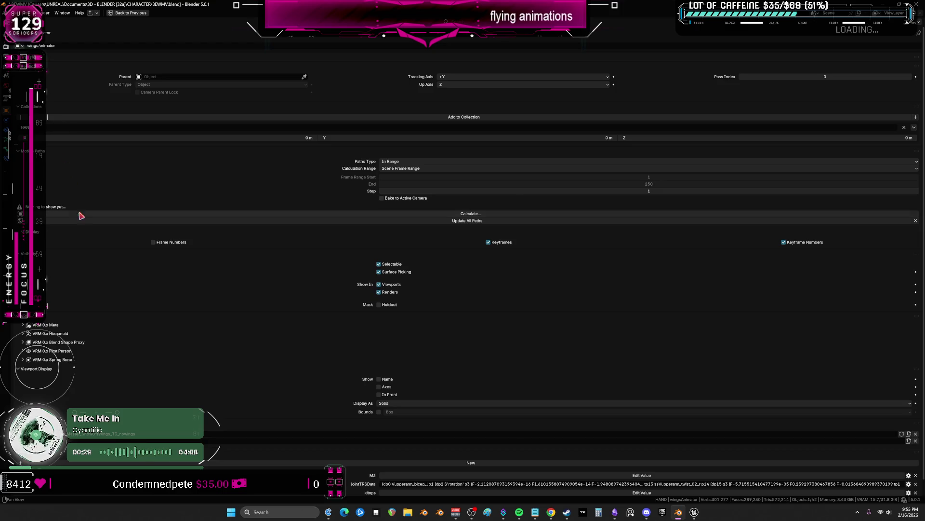
Parent wingsAnimator to the Root armature with parent type Bone and spine_04 as parent bone
left_click(244, 77)
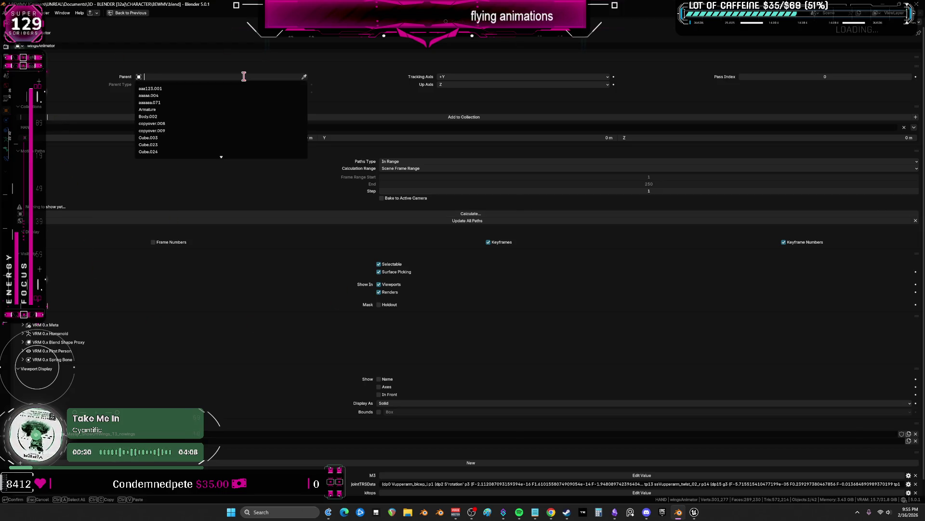
type("root")
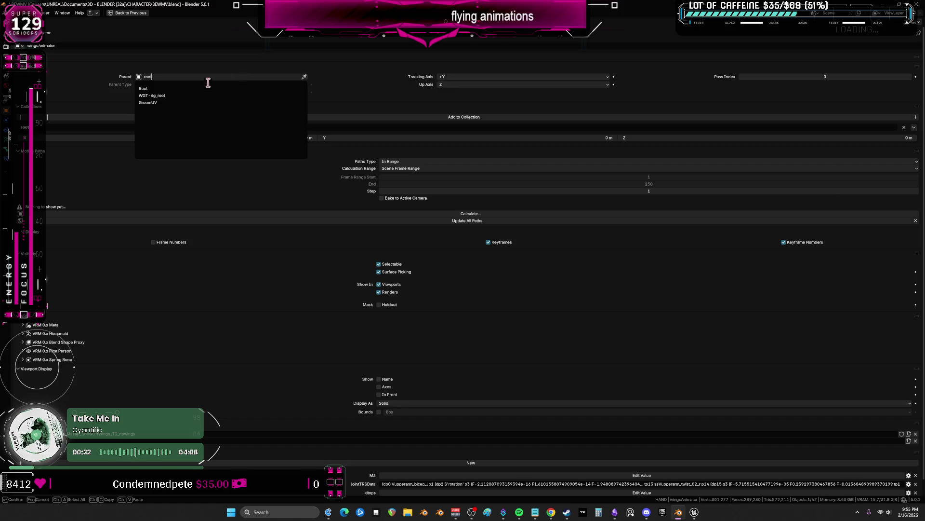
left_click(197, 90)
left_click(196, 85)
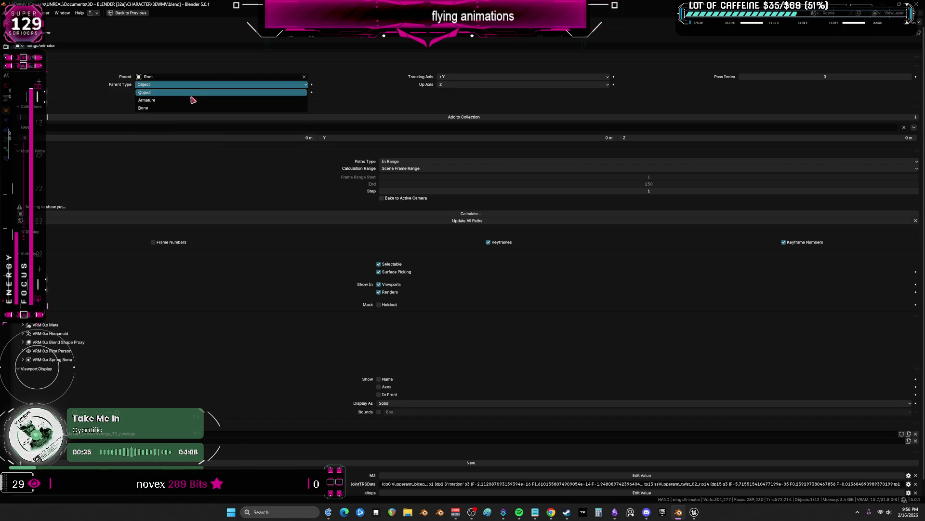
left_click(190, 111)
left_click(176, 93)
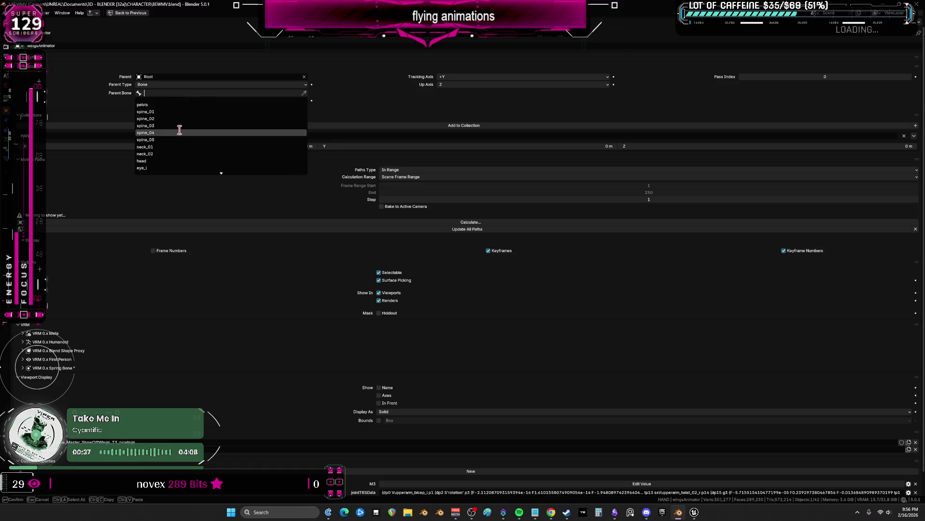
left_click(146, 132)
key("ctrl+space")
scroll(379, 160, "down", 5)
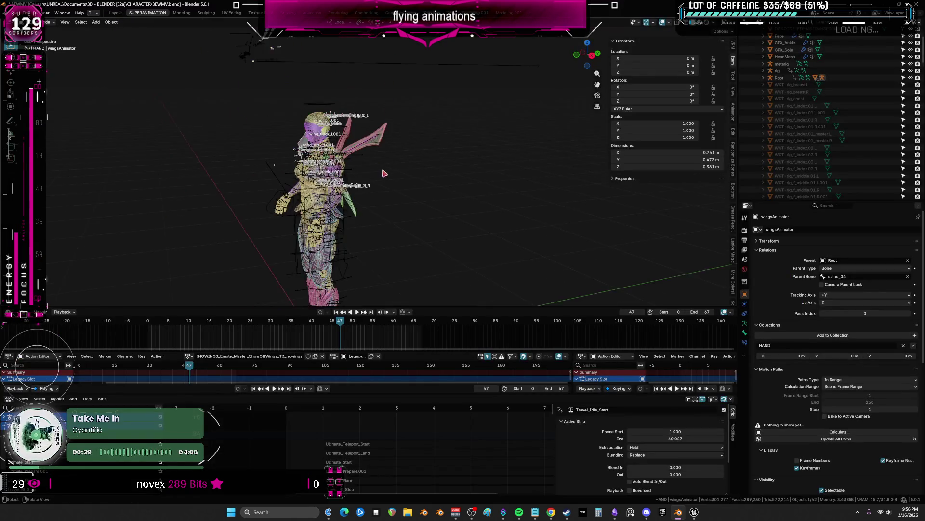
Orbit from front view to the character's back, select the rig and hide its control shapes
key("ctrl+space")
scroll(464, 239, "down", 2)
scroll(475, 266, "up", 2)
key("KP_1")
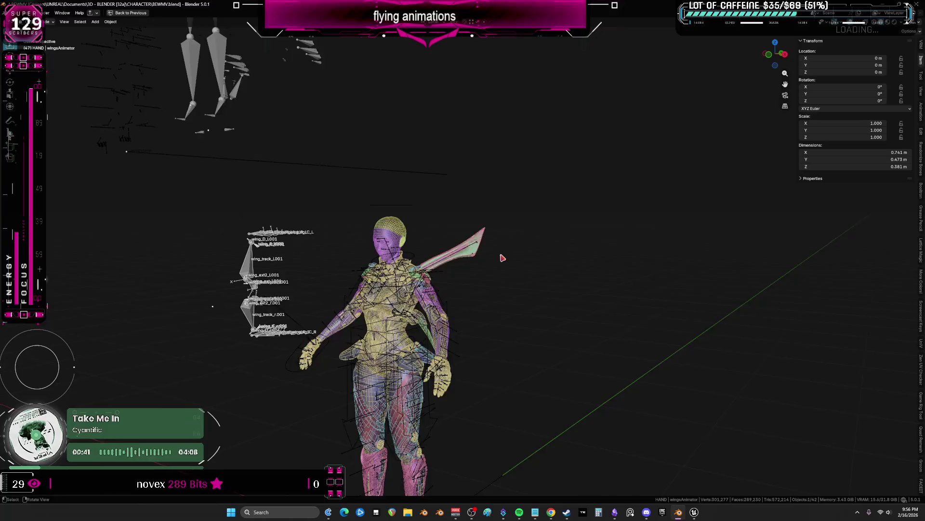
key("KP_1")
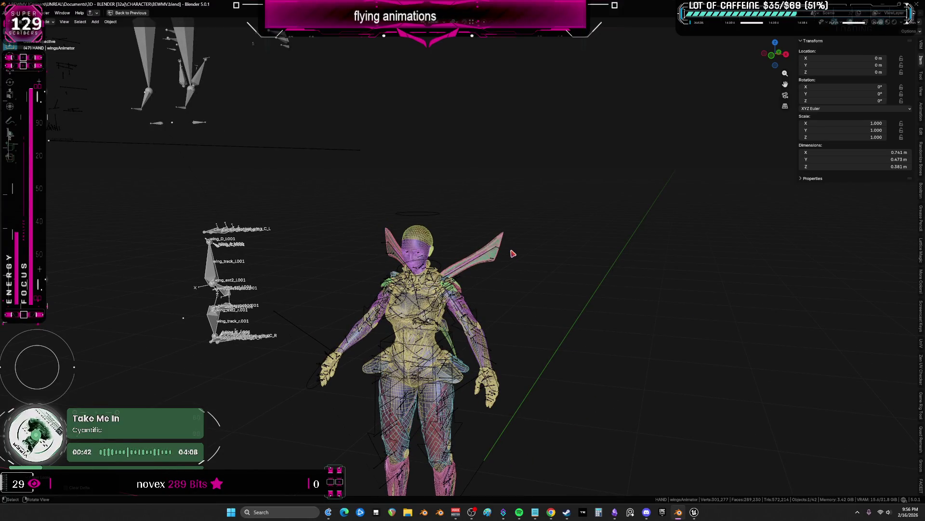
key("KP_1")
mouse_move(512, 252)
middle_mouse_down()
mouse_move(435, 268)
mouse_move(449, 253)
middle_mouse_up()
scroll(427, 269, "up", 3)
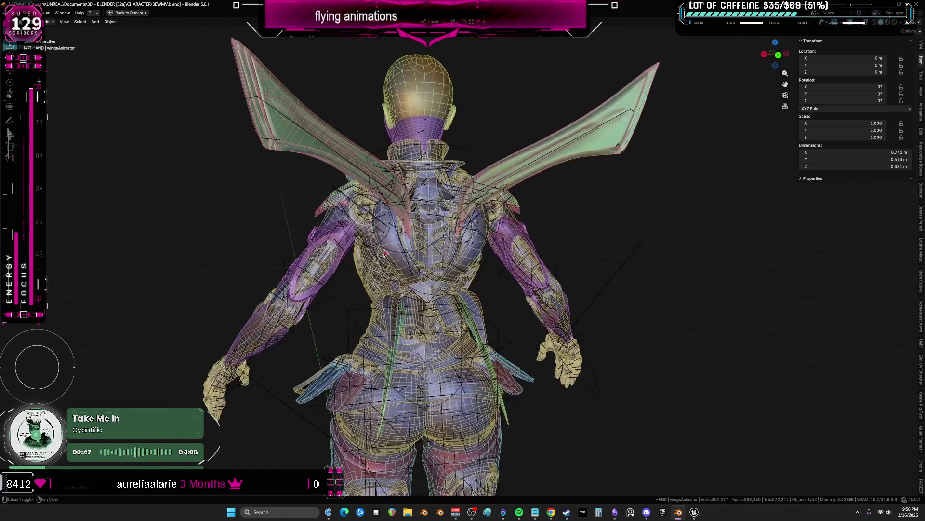
scroll(434, 246, "up", 3)
middle_click_drag(506, 239, 434, 239, "shift")
left_click(371, 249)
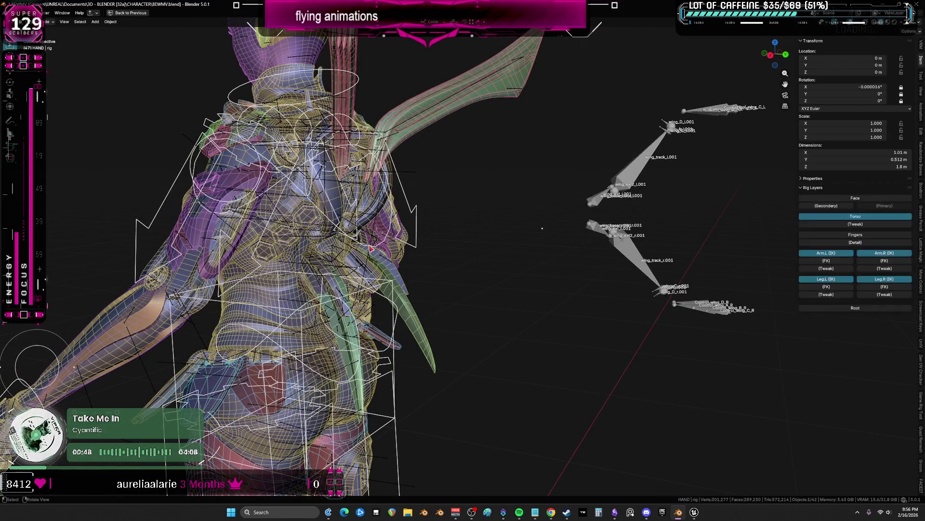
key("h")
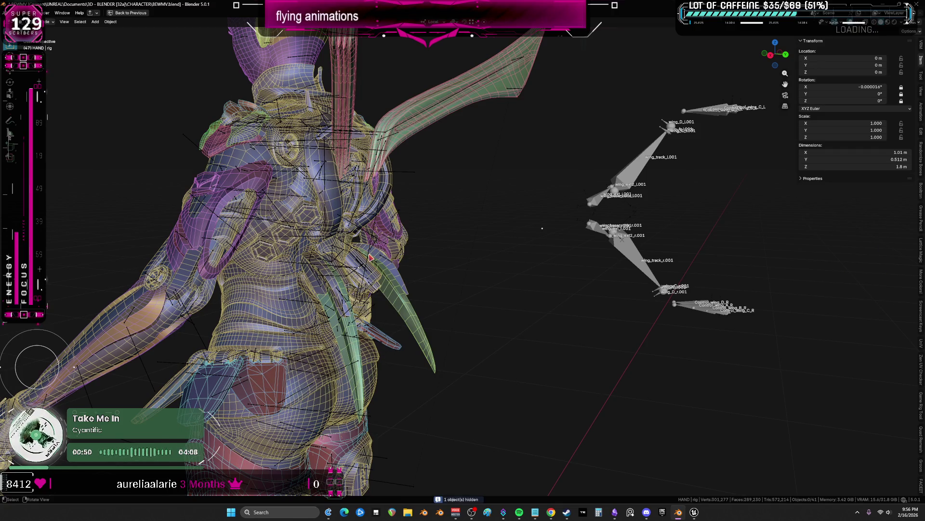
Edit the wing armature in isolated local view to inspect its bones, then return to object mode
left_click(371, 258)
key("Tab")
left_click(361, 226)
mouse_move(615, 213)
middle_mouse_down()
mouse_move(770, 282)
mouse_move(579, 275)
middle_mouse_up()
scroll(507, 290, "up", 4)
middle_click_drag(506, 289, 479, 324, "shift")
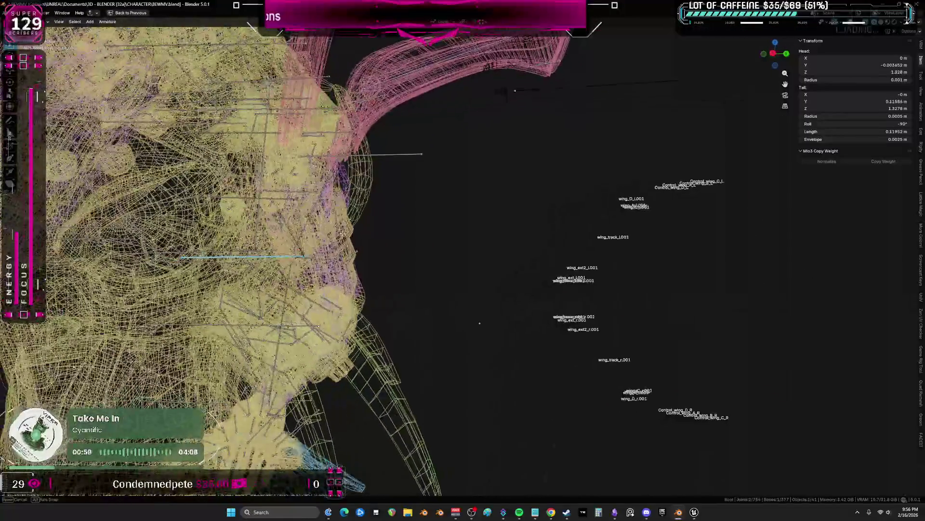
key("slash")
scroll(525, 309, "up", 3)
scroll(525, 308, "up", 5)
scroll(470, 289, "up", 3)
left_click(422, 273)
middle_click_drag(423, 274, 432, 272)
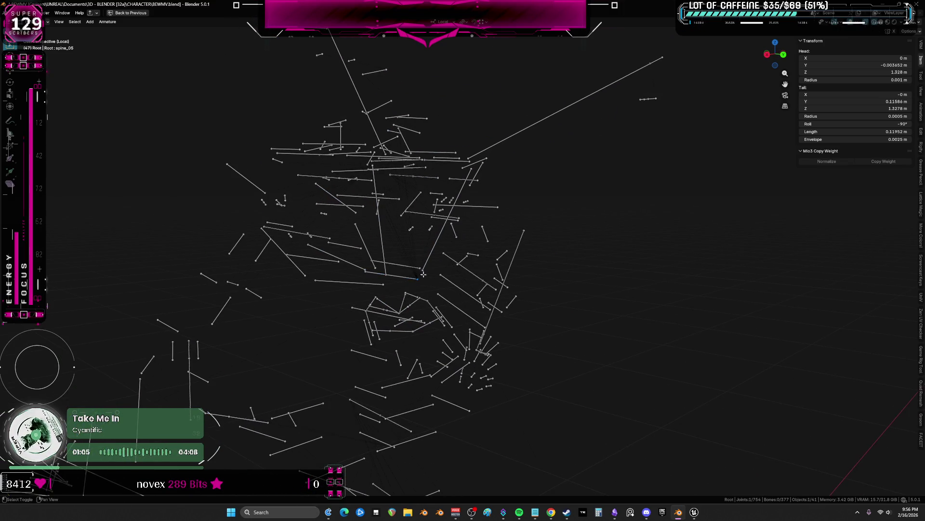
left_click(405, 300)
scroll(489, 260, "down", 5)
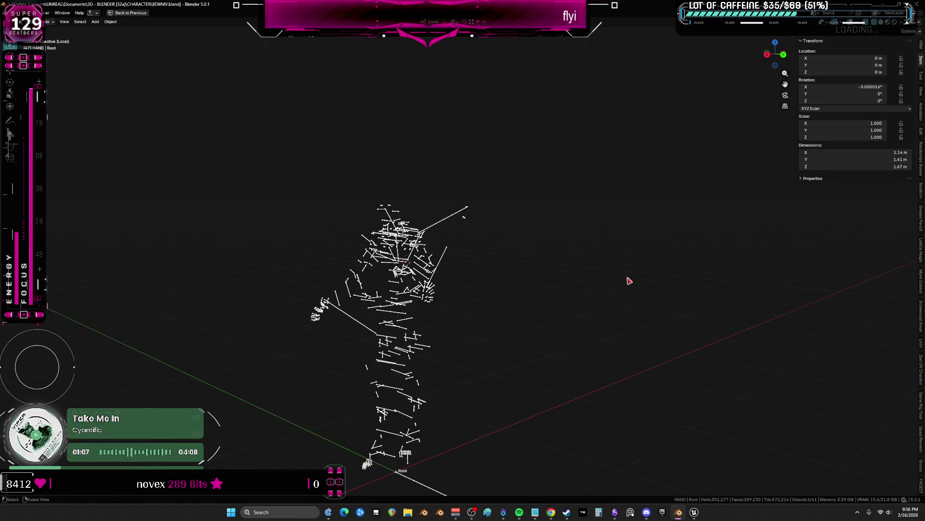
key("KP_Divide")
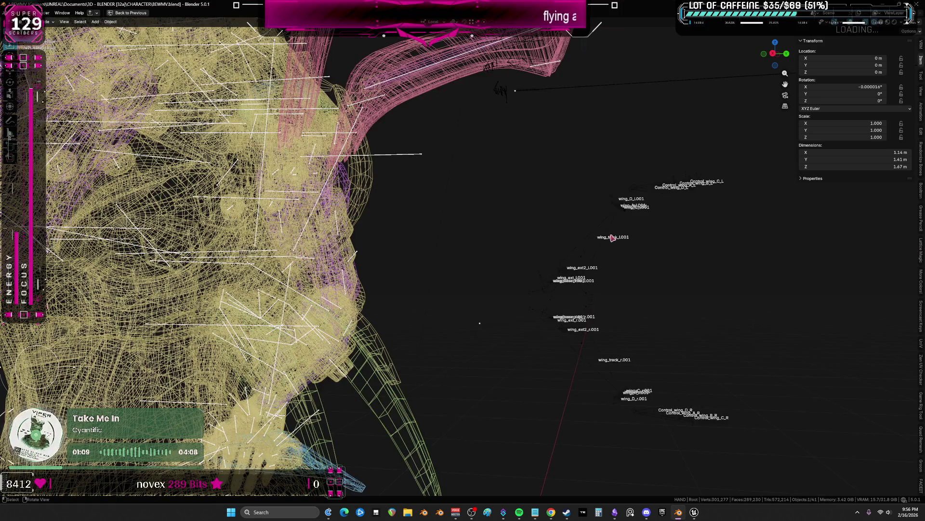
Change wingsAnimator's parent bone to spine_05 and snap it to the 3D cursor
key("alt+h")
key("ctrl+space")
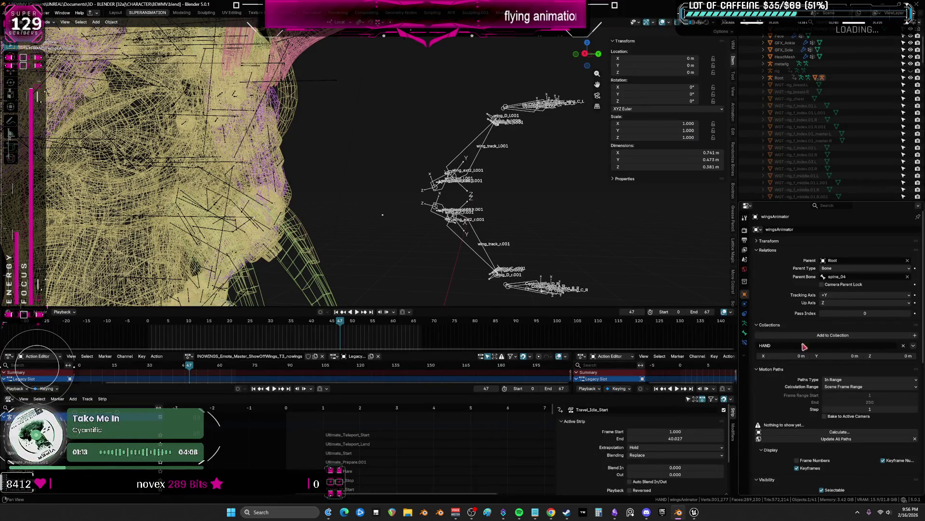
left_click(864, 277)
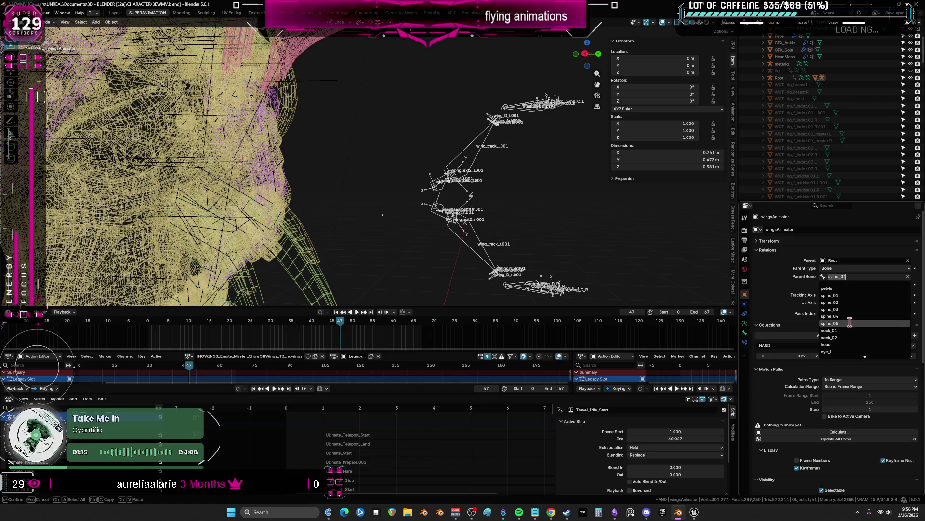
left_click(832, 322)
key("shift+s")
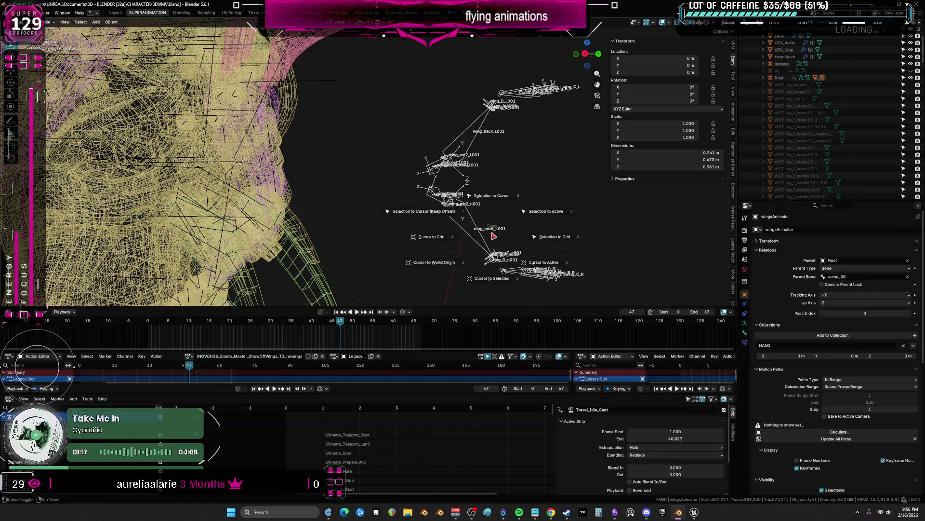
left_click(492, 196)
scroll(480, 147, "up", 3)
scroll(480, 147, "down", 5)
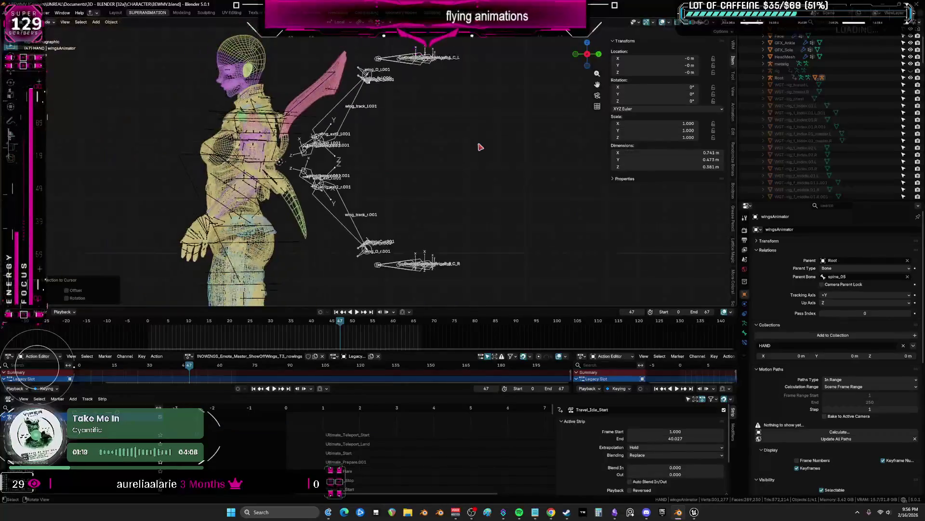
From behind the character, snap the wings to the cursor again and rotate them about -105°
middle_click_drag(312, 185, 426, 155)
key("shift+s")
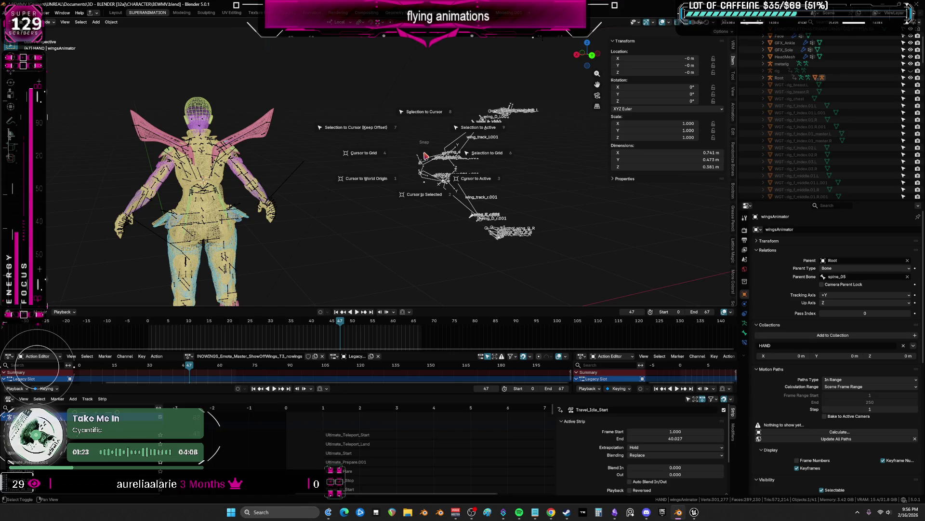
left_click(425, 111)
key("g")
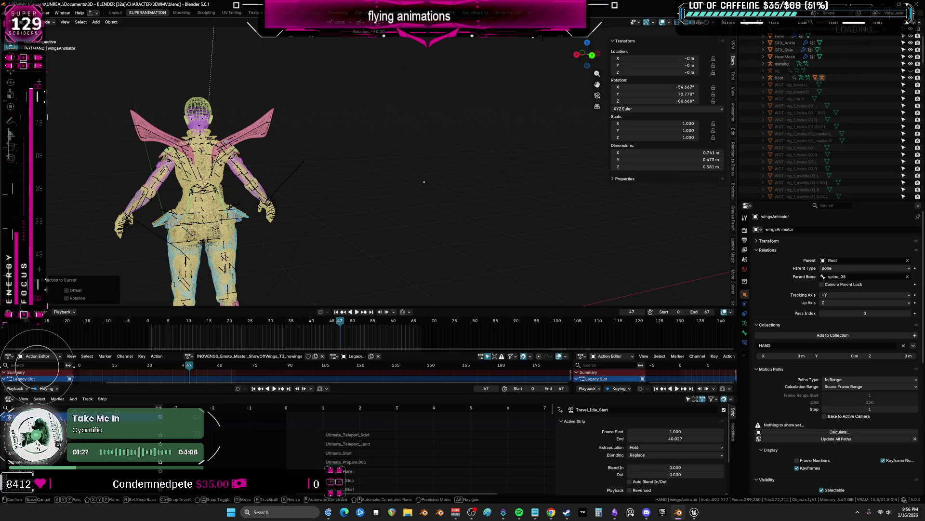
left_click(152, 165)
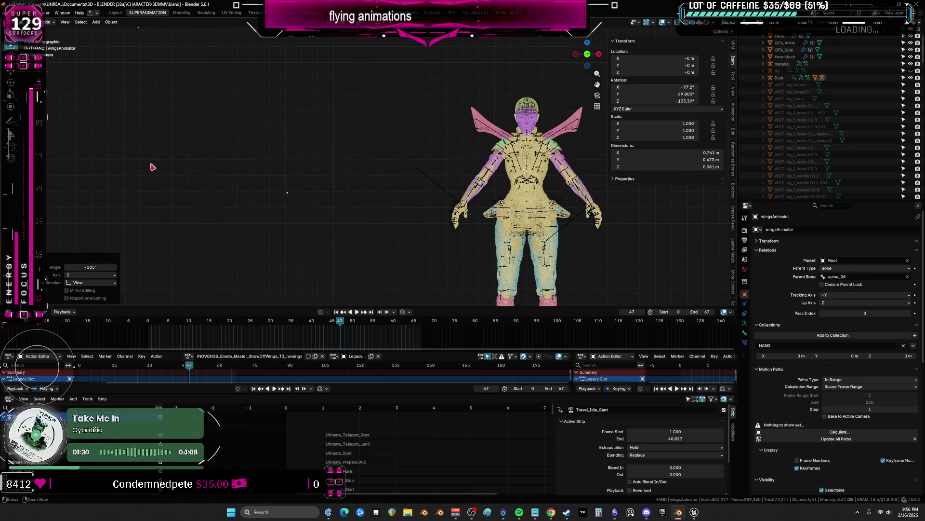
scroll(265, 203, "down", 3)
key("ctrl+space")
scroll(444, 254, "up", 2)
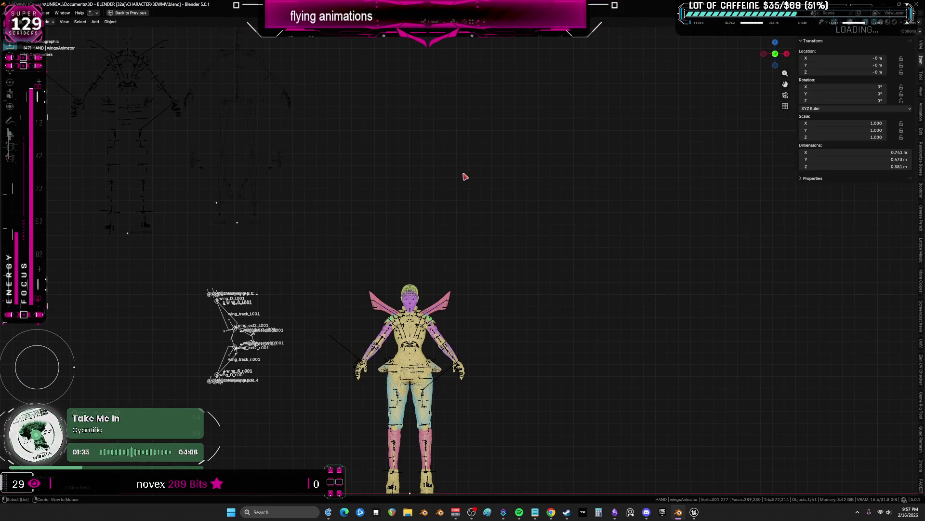
scroll(465, 176, "down", 2, "ctrl")
Rotate the wings back to their unrotated position from a side view and switch the wing rig to Pose Mode
key("ctrl+space")
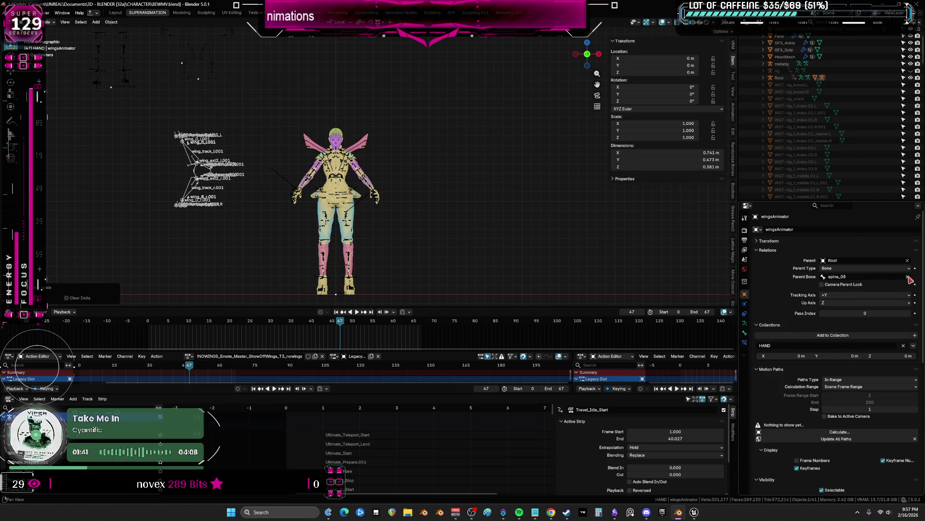
key("ctrl+space")
scroll(468, 216, "up", 3)
scroll(469, 216, "up", 2)
mouse_move(468, 215)
middle_mouse_down()
mouse_move(459, 248)
mouse_move(434, 232)
mouse_move(474, 236)
middle_mouse_up()
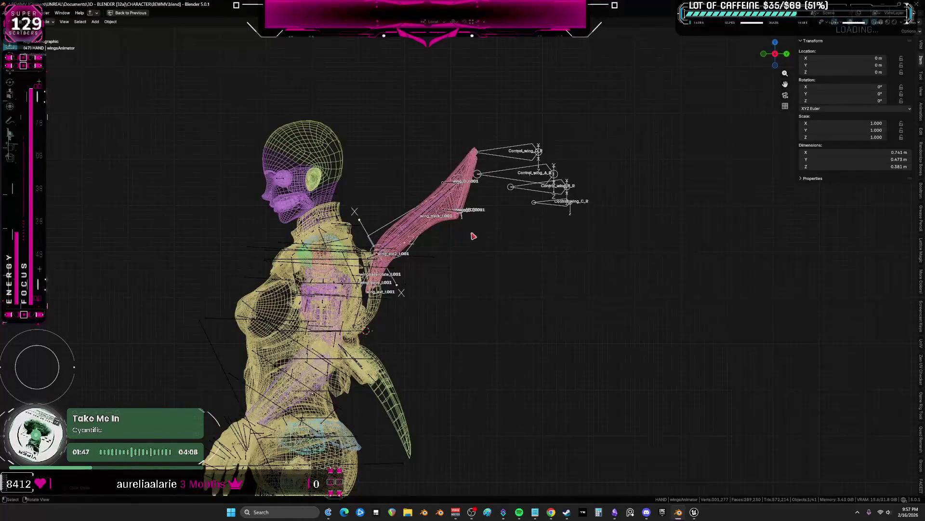
key("r")
left_click(550, 258)
key("ctrl+Tab")
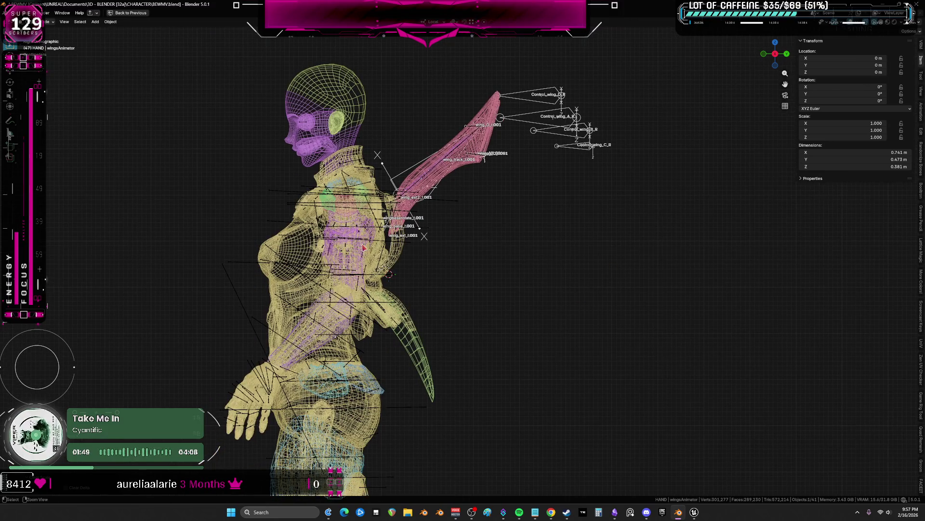
left_click(475, 231)
scroll(477, 232, "down", 3)
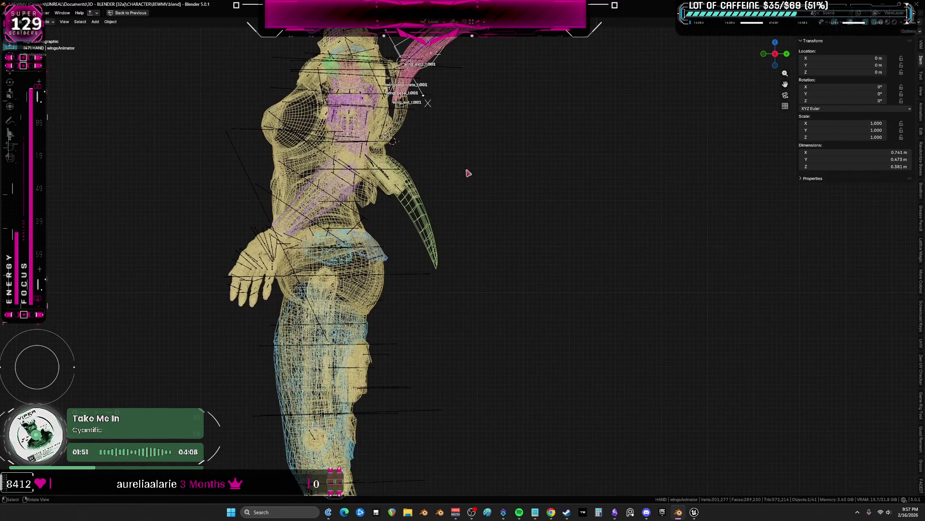
middle_click_drag(470, 152, 452, 266, "shift")
key("ctrl+space")
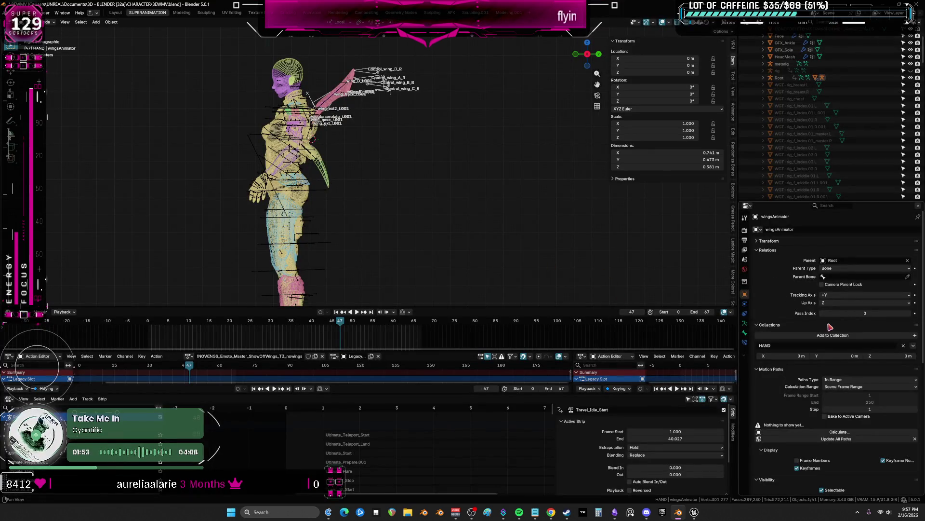
Set wingsAnimator's parent type to Armature so it follows the whole Root rig, then play the animation
left_click(846, 268)
left_click(846, 278)
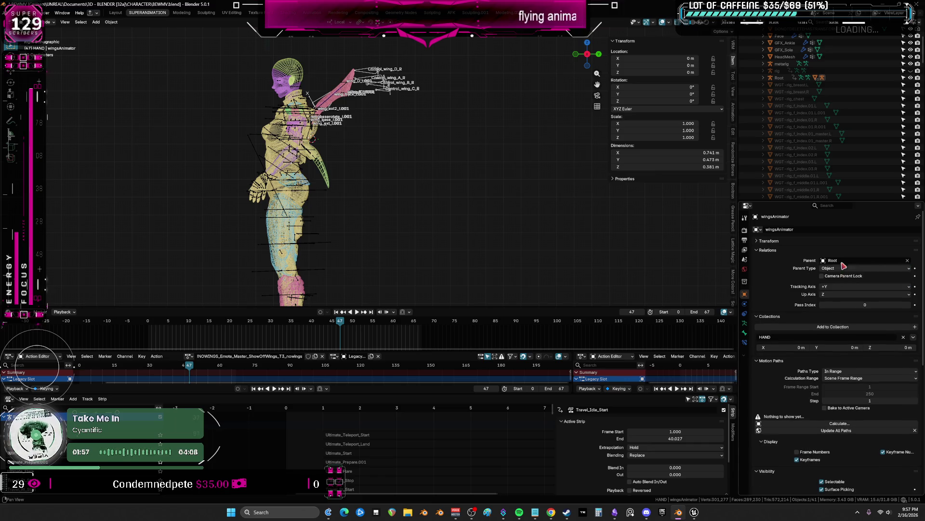
left_click(843, 268)
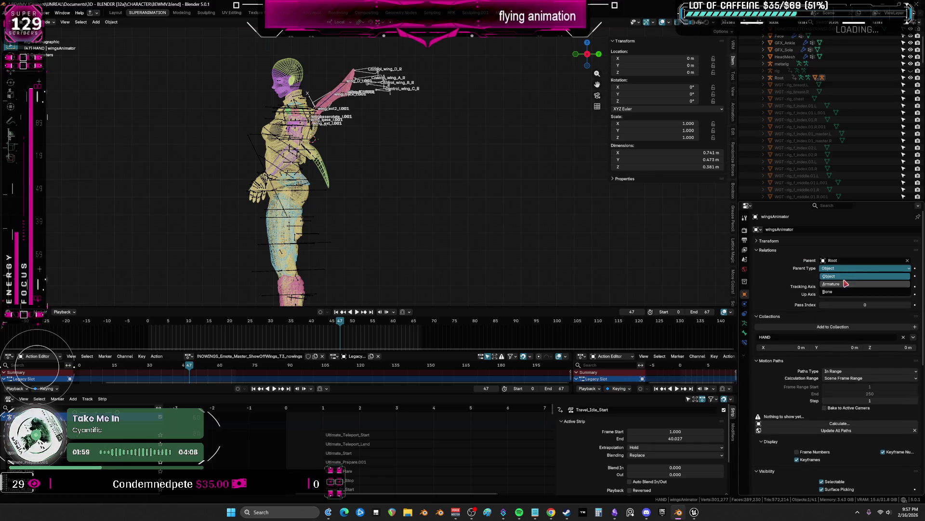
left_click(846, 286)
key("ctrl+space")
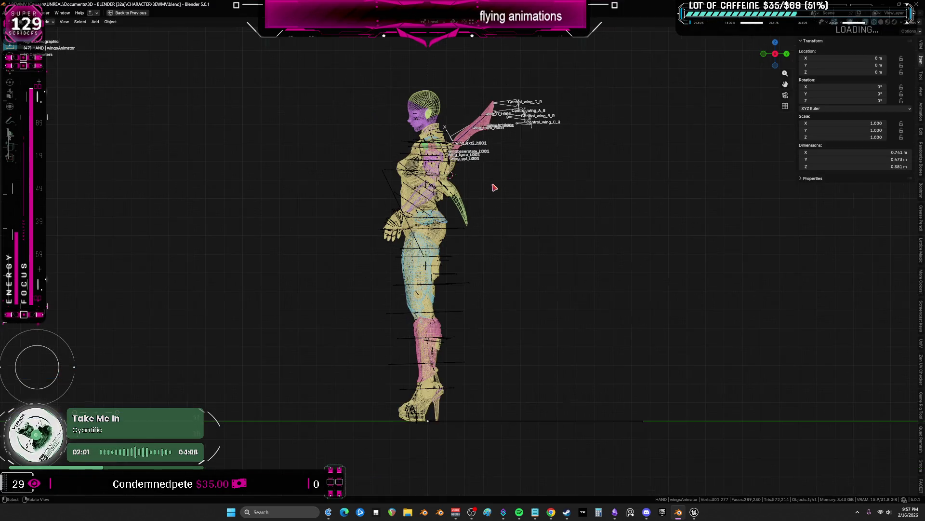
middle_click_drag(487, 181, 506, 195)
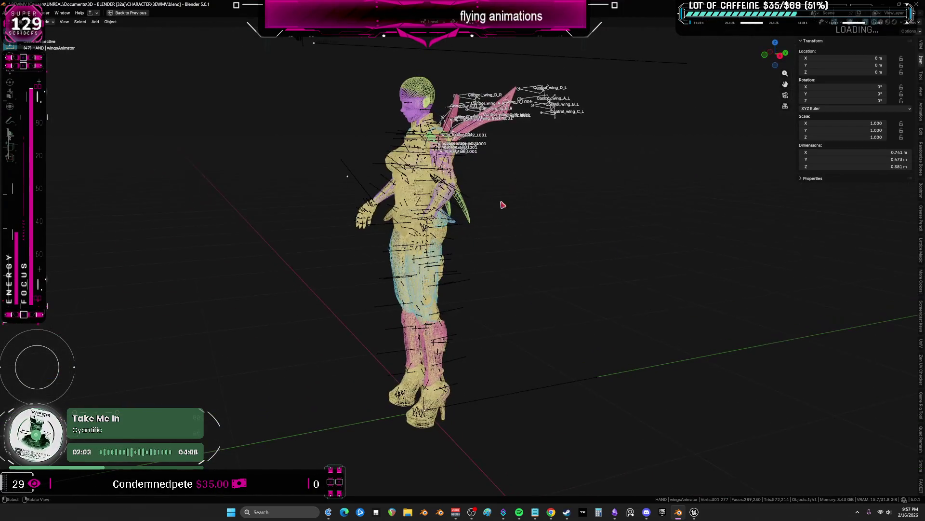
key("ctrl+space")
key("space")
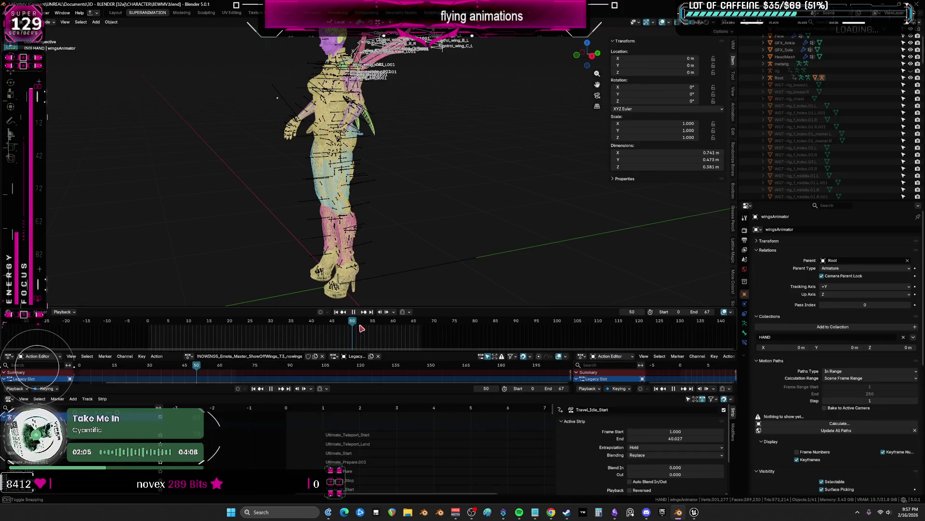
scroll(328, 152, "up", 4)
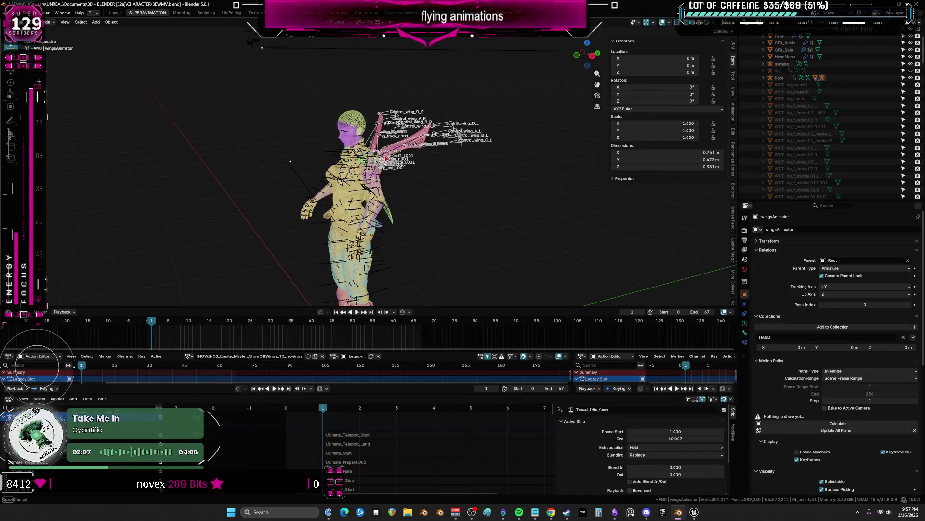
Show the Root rig in its pose position and enlarge the action strip list
middle_click_drag(329, 167, 362, 188)
left_click(746, 324)
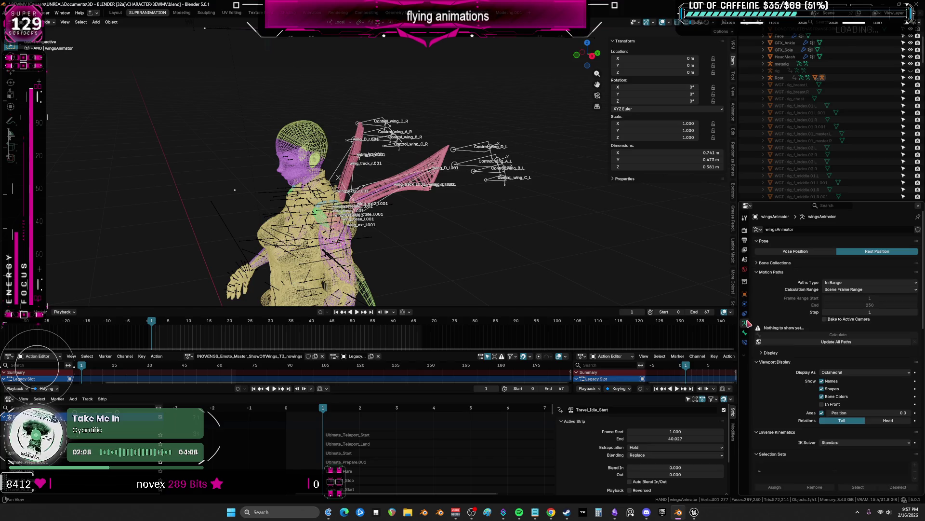
left_click(810, 251)
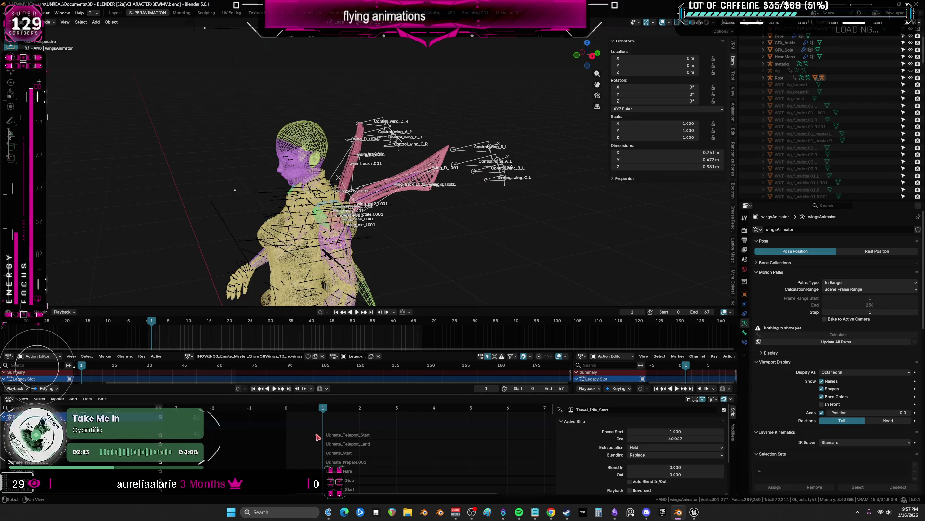
key("ctrl+space")
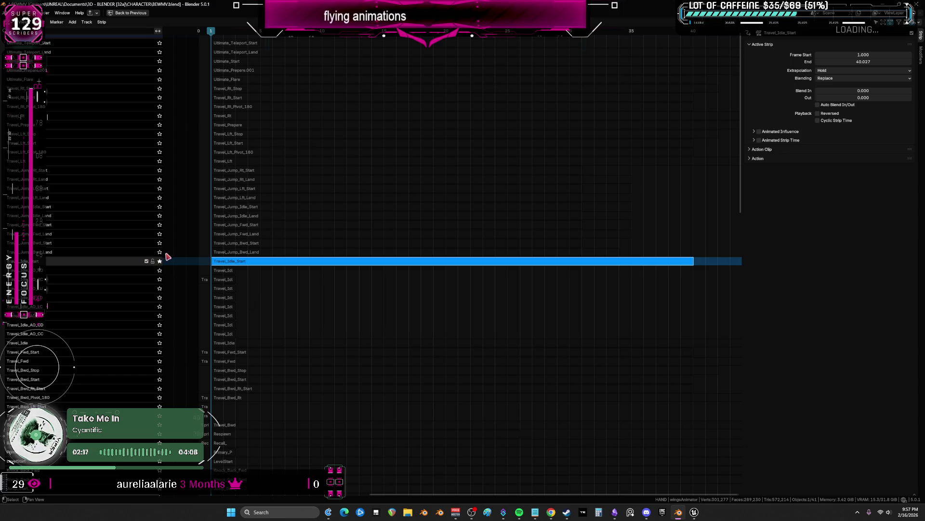
Scrub and play the flying animation on the selected Root armature up to frame 36
key("ctrl+space")
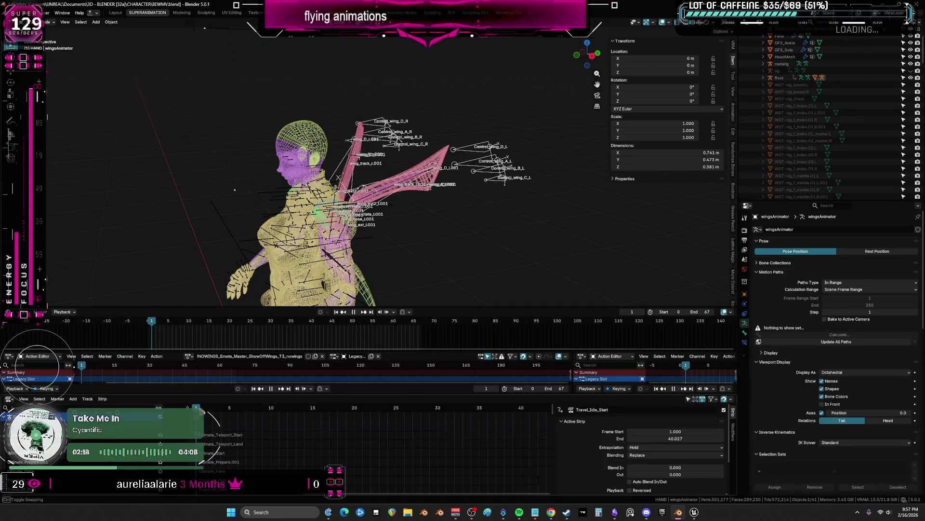
left_click_drag(250, 413, 371, 412)
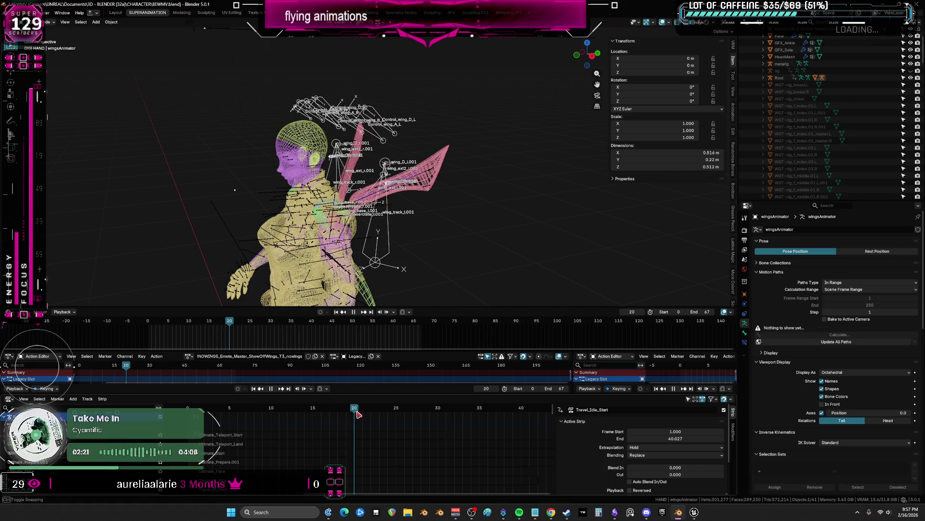
key("space")
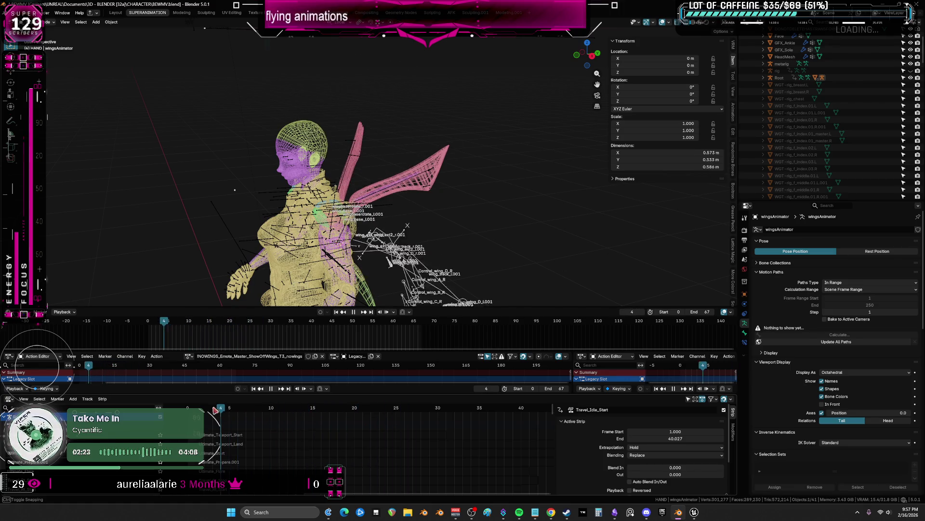
key("space")
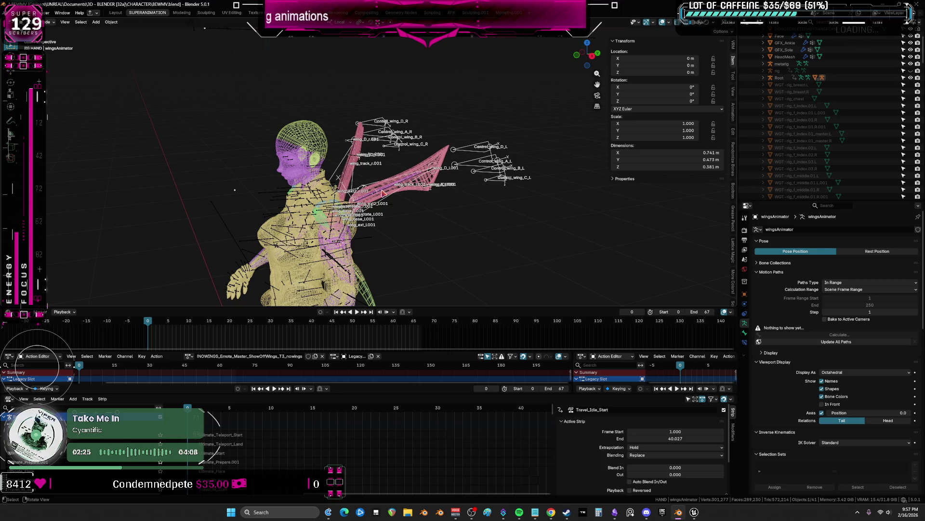
left_click(383, 194)
left_click(271, 389)
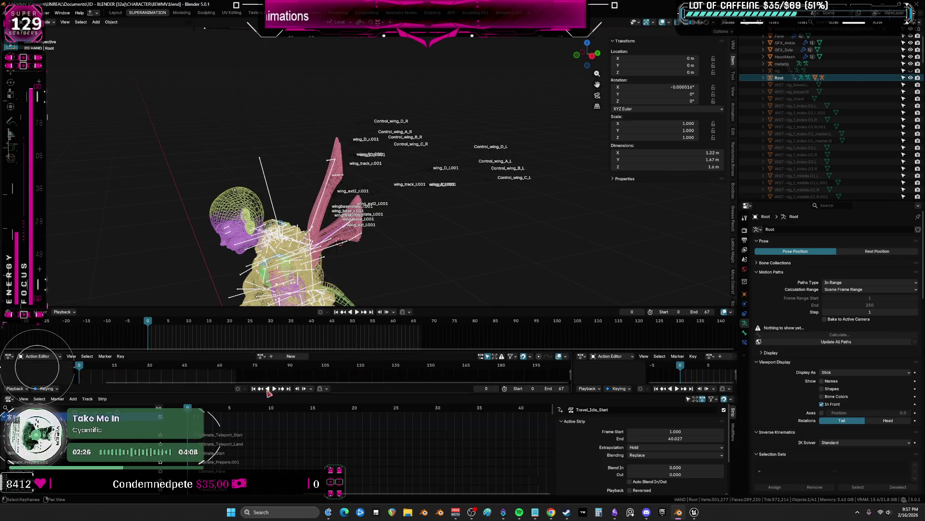
key("space")
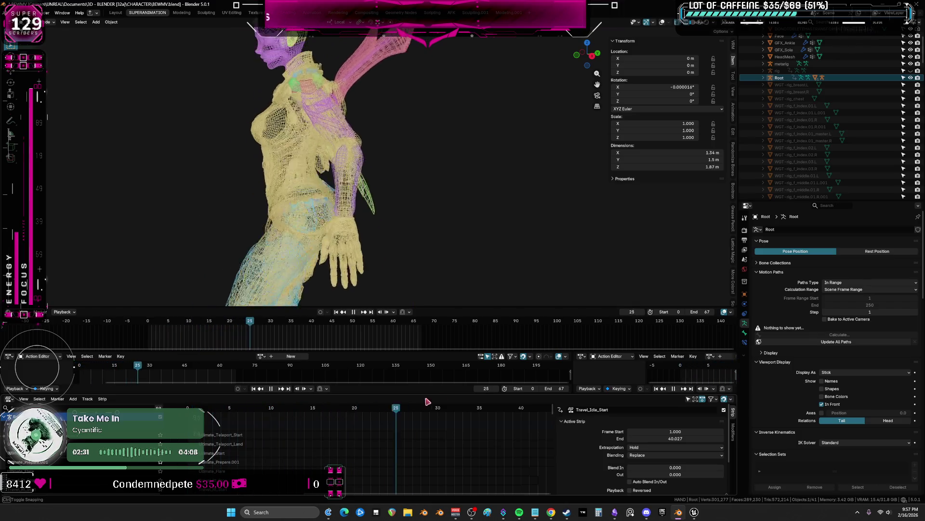
key("space")
Restore bone overlays, jump the animation to frame 60, select the Wings mesh and enter Pose Mode full-window
key("shift+alt+z")
mouse_move(376, 219)
middle_mouse_down()
mouse_move(409, 230)
mouse_move(391, 239)
middle_mouse_up()
key("space")
left_click_drag(178, 333, 394, 331)
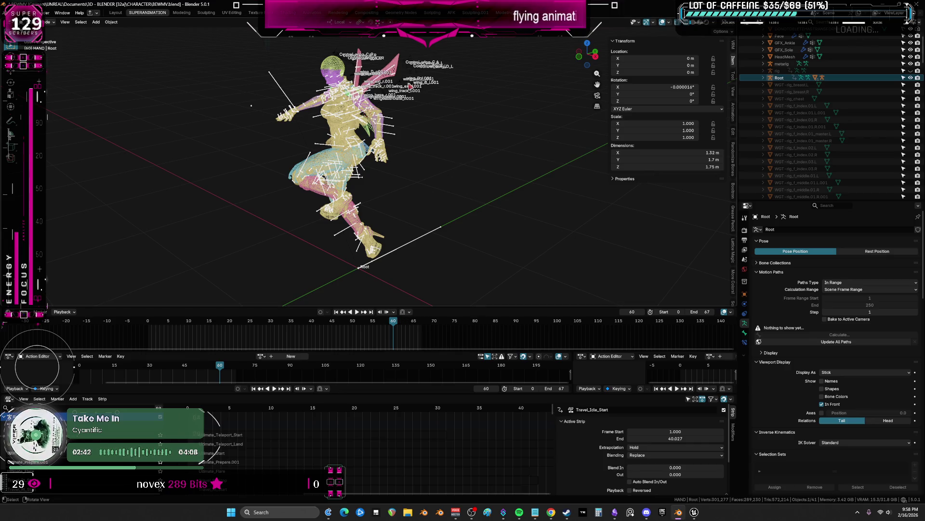
scroll(347, 182, "up", 4)
left_click(347, 150)
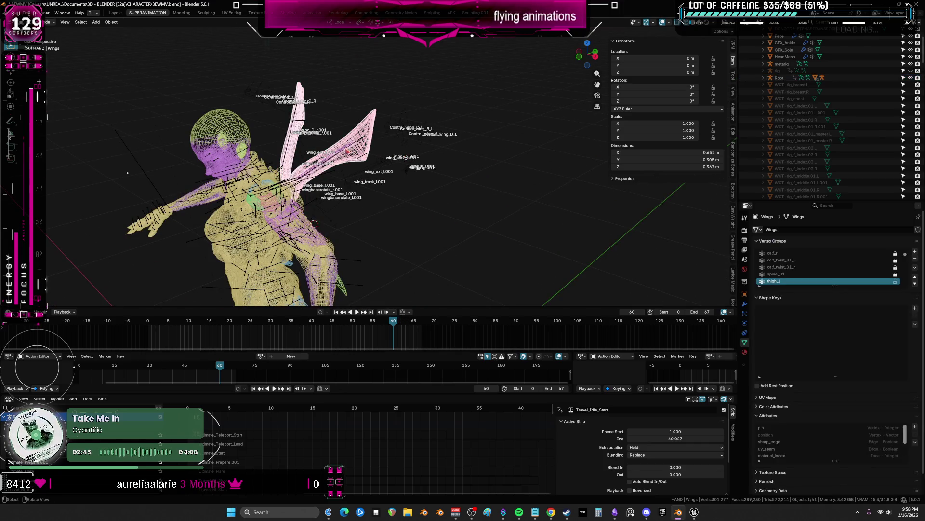
key("ctrl+space")
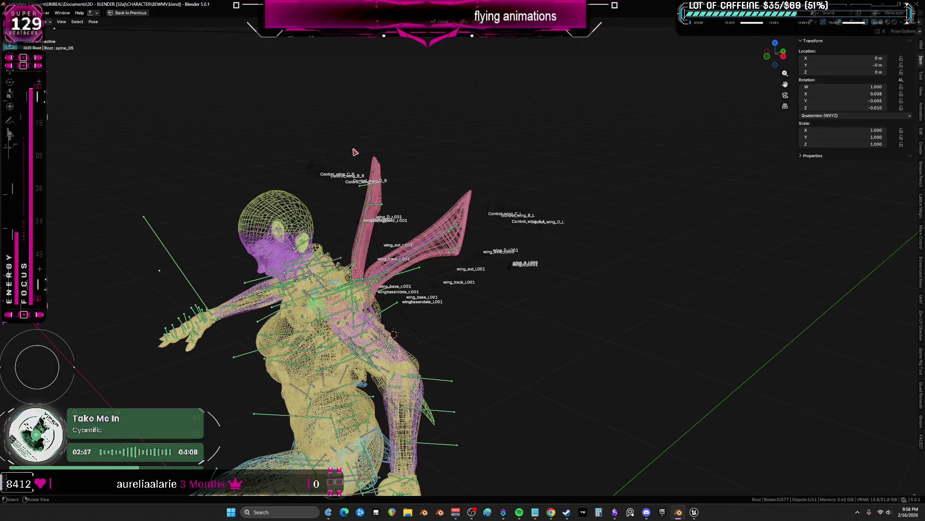
Box-select both wings' bones and toggle the Copy Location constraint on wingbaserotate_l
left_click_drag(403, 161, 354, 209)
left_click_drag(478, 197, 418, 258)
mouse_move(418, 258)
middle_mouse_down()
mouse_move(431, 224)
mouse_move(373, 166)
mouse_move(377, 238)
mouse_move(365, 181)
middle_mouse_up()
scroll(413, 262, "up", 2)
mouse_move(448, 197)
middle_mouse_down()
mouse_move(508, 255)
mouse_move(448, 221)
mouse_move(467, 261)
mouse_move(496, 277)
mouse_move(468, 273)
mouse_move(476, 255)
mouse_move(542, 275)
mouse_move(489, 290)
mouse_move(382, 276)
middle_mouse_up()
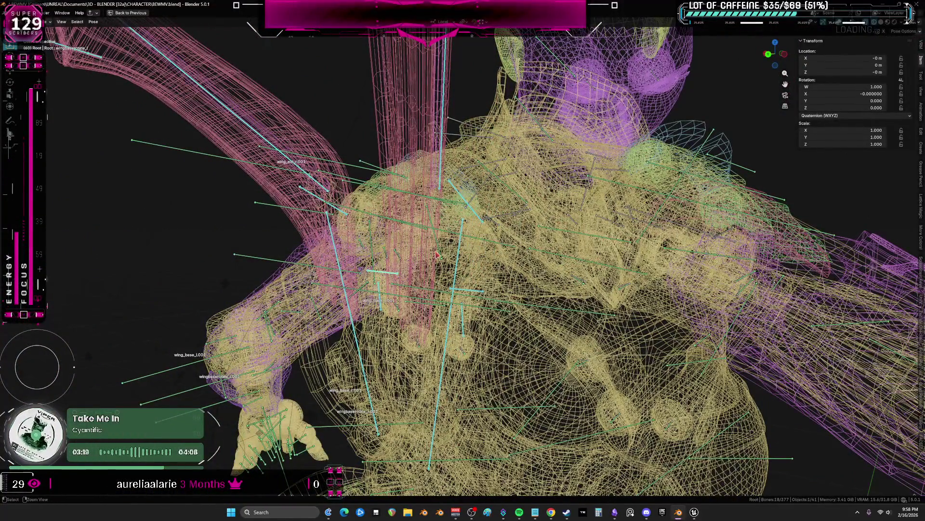
key("ctrl+space")
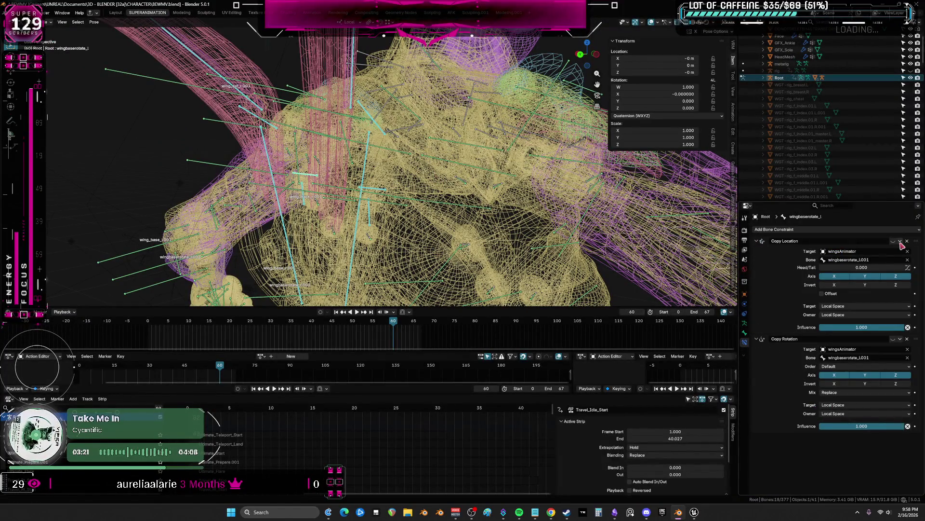
left_click(896, 242)
View the character from behind in solid shading and scrub back through the flying animation
key("ctrl+space")
mouse_move(463, 261)
middle_mouse_down()
mouse_move(434, 268)
mouse_move(498, 266)
middle_mouse_up()
scroll(466, 266, "down", 4)
key("z")
mouse_move(498, 266)
left_mouse_down("alt")
mouse_move(352, 265)
mouse_move(438, 265)
mouse_move(421, 281)
mouse_move(384, 275)
mouse_move(404, 283)
mouse_move(407, 272)
left_mouse_up("alt")
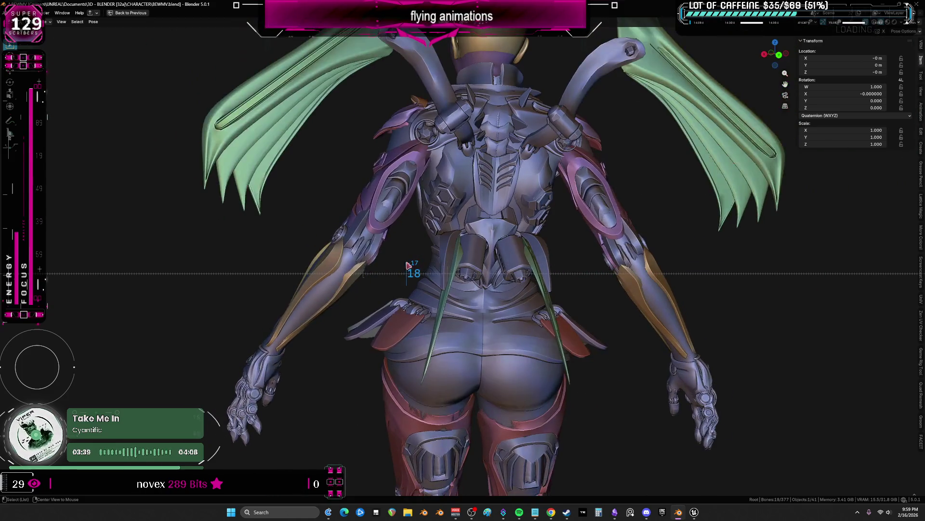
Review the wing rig from several angles, then return to the front orthographic wireframe view
mouse_move(407, 272)
middle_mouse_down()
mouse_move(504, 340)
mouse_move(492, 347)
middle_mouse_up()
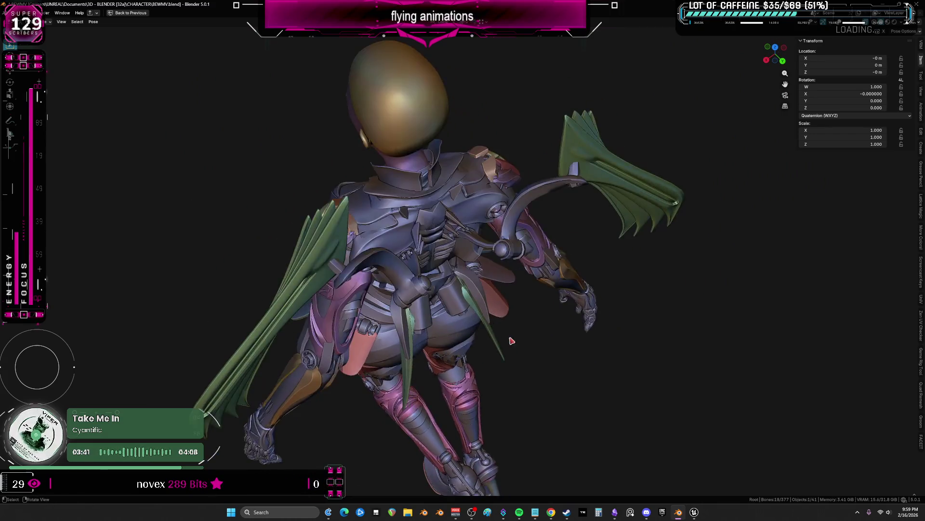
mouse_move(463, 354)
left_mouse_down("alt")
mouse_move(479, 362)
mouse_move(613, 336)
mouse_move(579, 329)
left_mouse_up("alt")
middle_click_drag(550, 303, 517, 265)
key("KP_1")
key("shift+z")
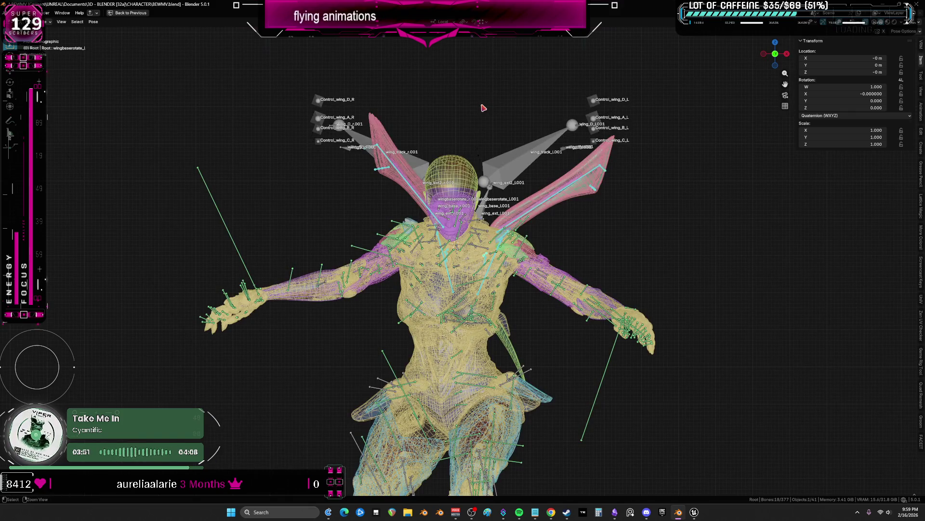
Leave pose editing for object mode and save BEWMV.blend, then bring up the Obsidian canvas
key("ctrl+Tab")
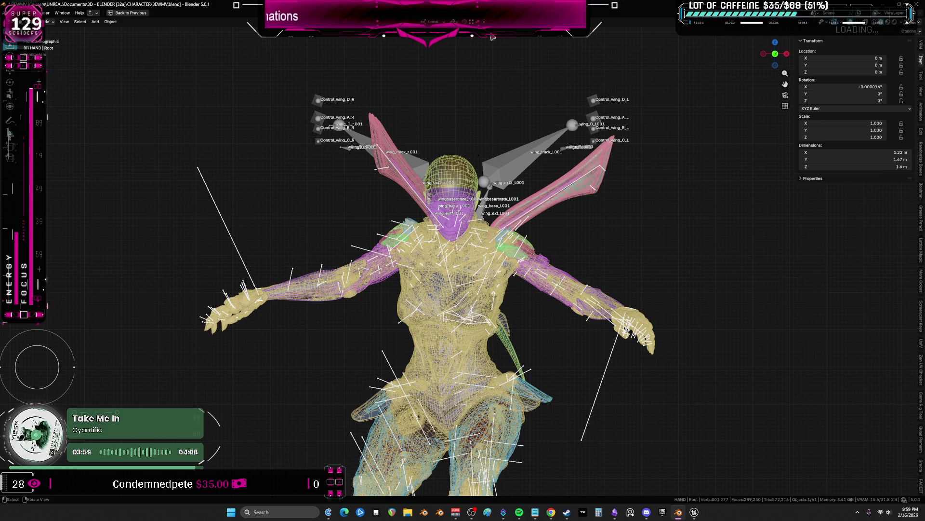
middle_click_drag(513, 60, 413, 148, "shift")
key("ctrl+s")
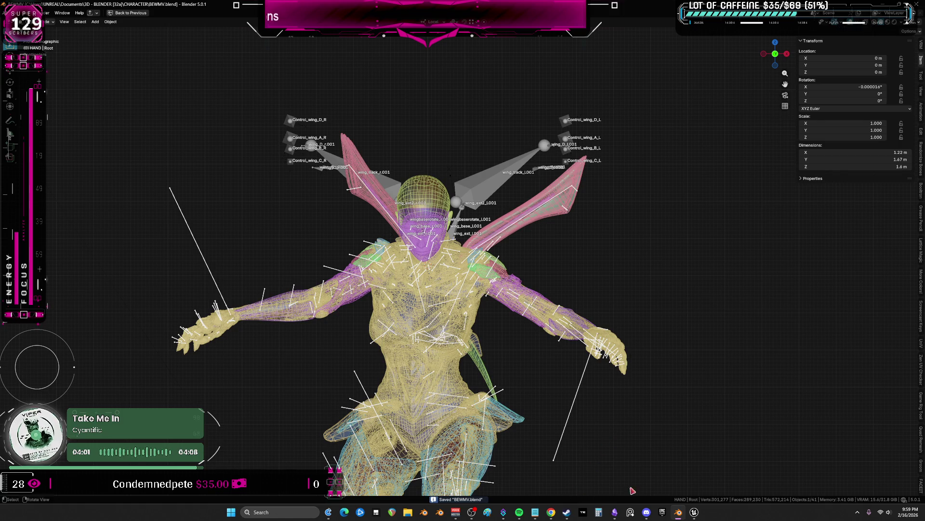
left_click(629, 512)
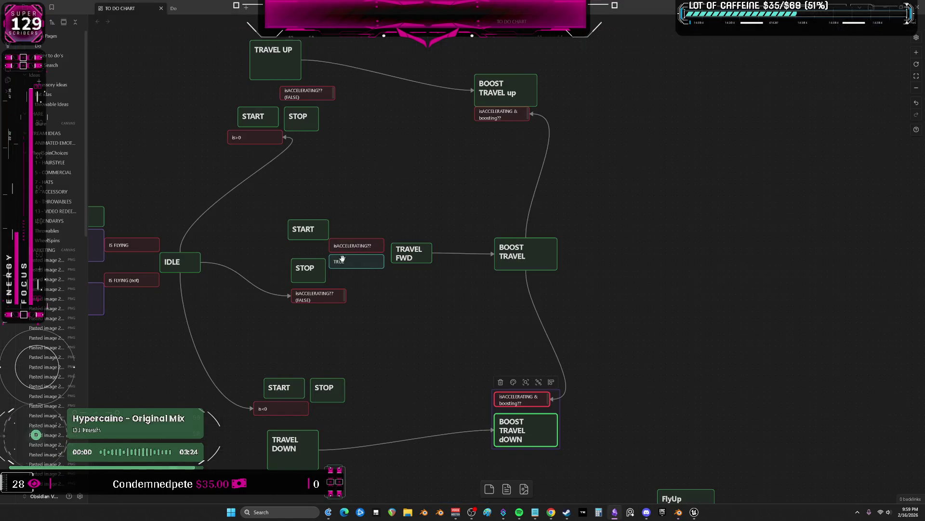
scroll(472, 311, "down", 3)
scroll(429, 237, "up", 2)
scroll(429, 238, "up", 5)
Shift the IDLE group down and connect IDLE to START and START to TRAVEL FWD
mouse_move(346, 332)
left_mouse_down()
mouse_move(281, 249)
mouse_move(181, 192)
left_mouse_up()
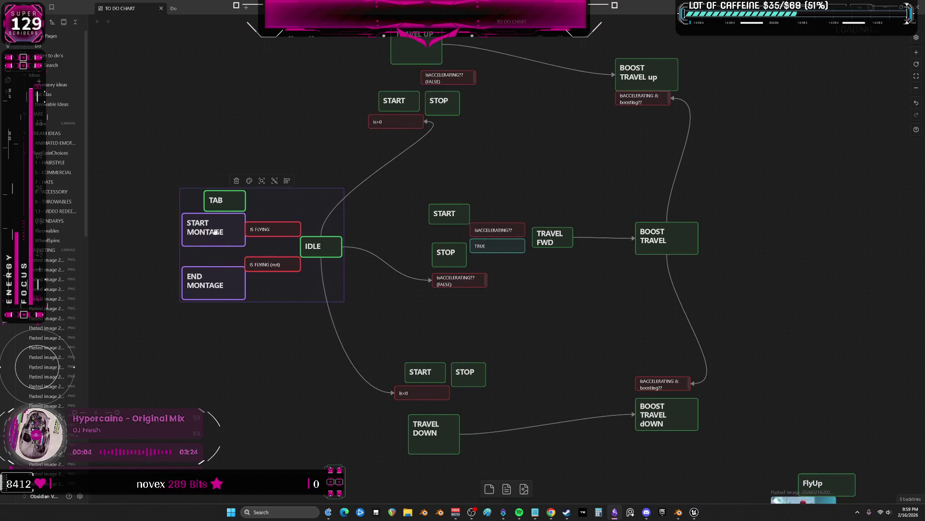
left_click_drag(215, 231, 214, 261)
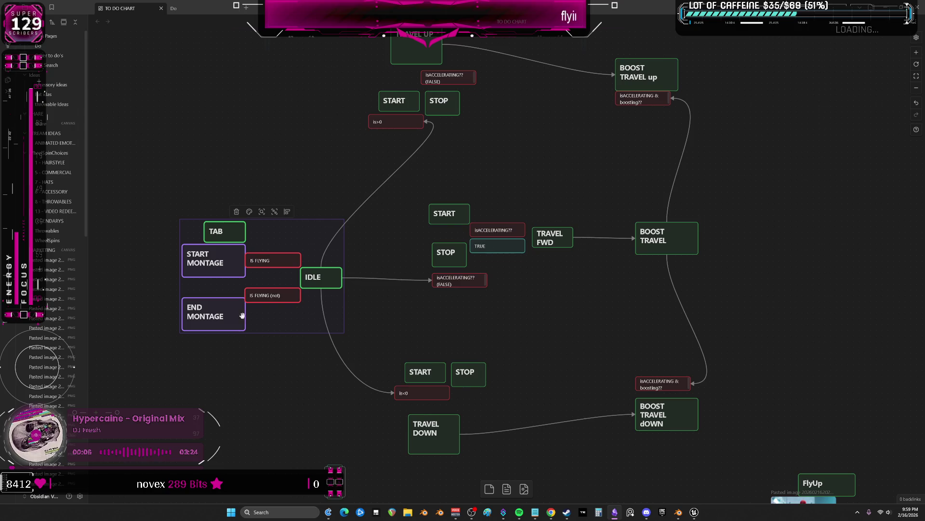
left_click(261, 257)
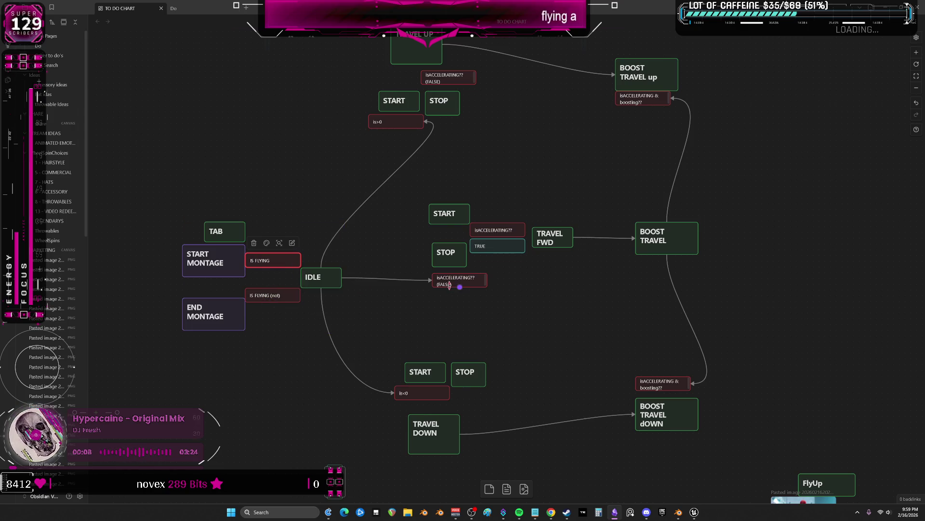
left_click(331, 276)
left_click_drag(341, 277, 430, 214)
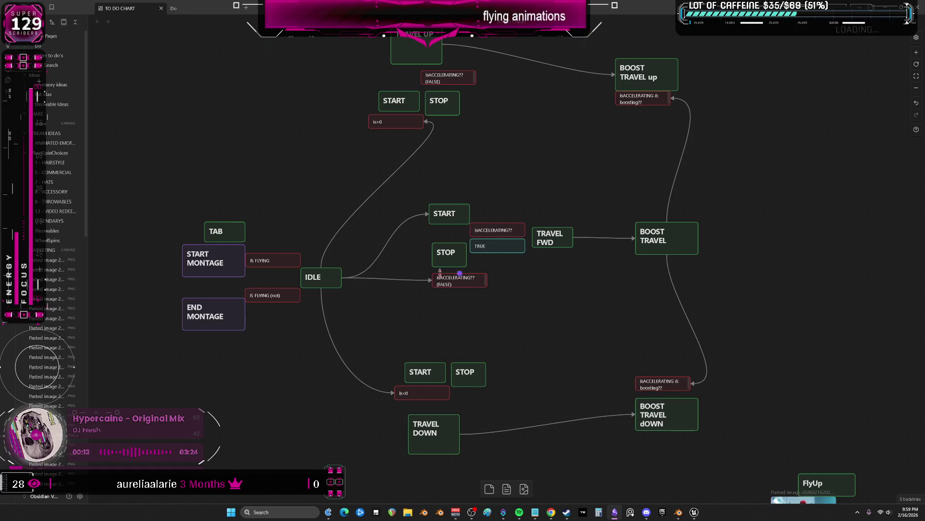
left_click_drag(469, 216, 556, 234)
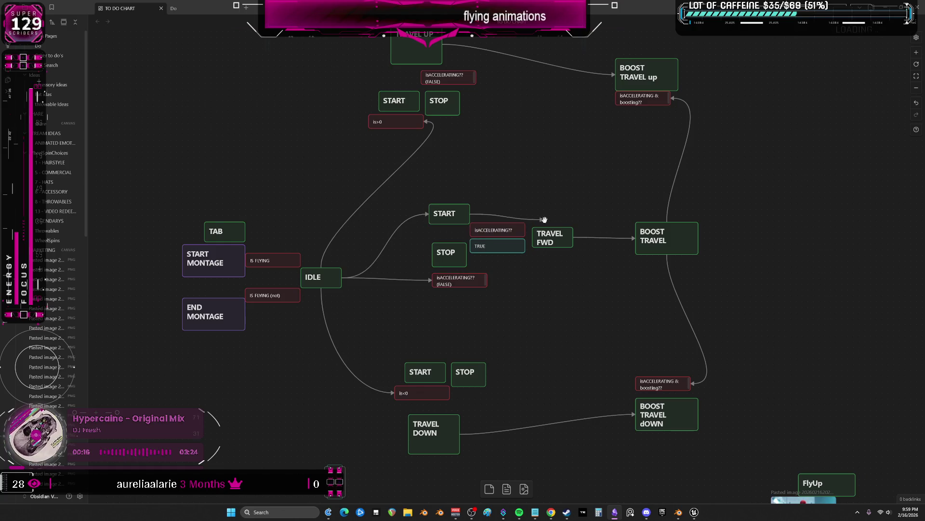
Remove IDLE's link to the FALSE condition and arrange STOP beside that condition card
left_click_drag(453, 257, 506, 279)
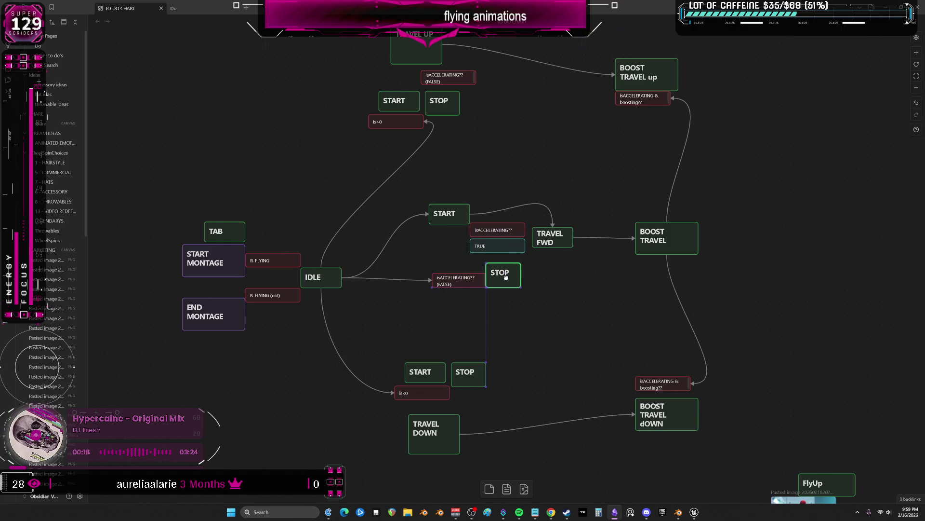
left_click(416, 281)
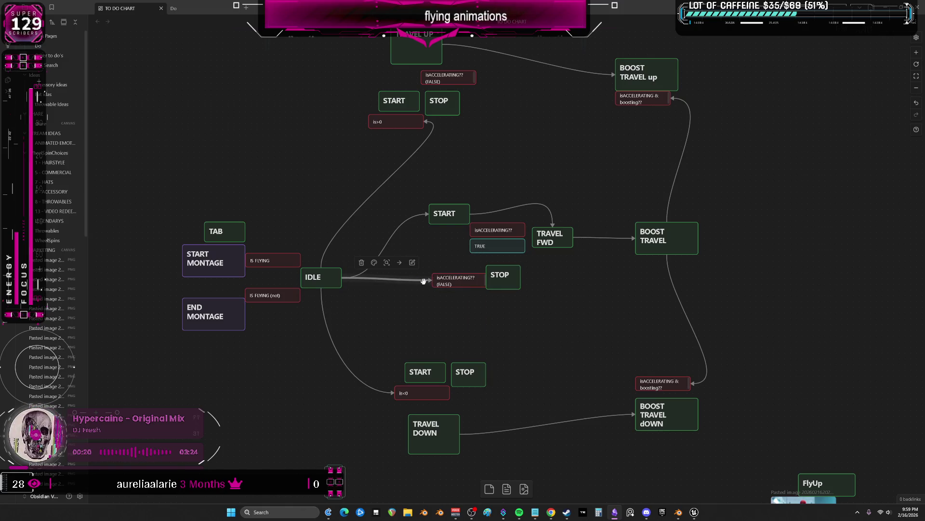
key("Delete")
mouse_move(454, 279)
left_mouse_down()
mouse_move(488, 303)
mouse_move(449, 280)
left_mouse_up()
left_click(503, 275)
left_click_drag(490, 303, 499, 281)
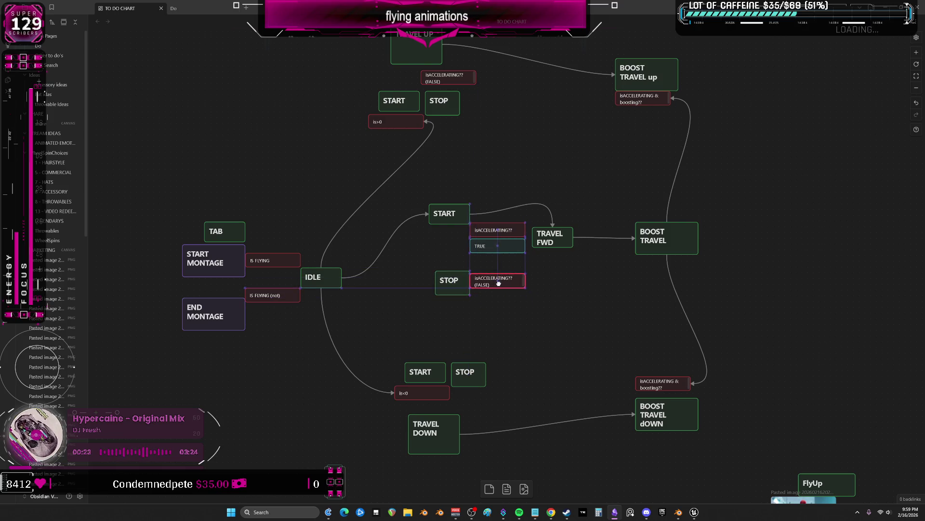
mouse_move(493, 231)
left_mouse_down()
mouse_move(436, 244)
mouse_move(411, 207)
left_mouse_up()
left_click(322, 279)
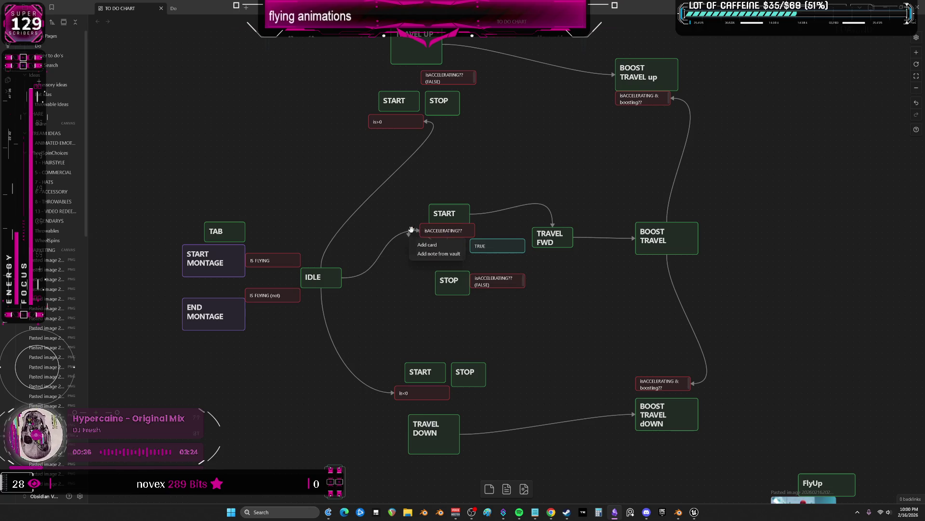
Regroup STOP with its condition card down-left, undoing a stray move and an accidental TRUE deletion
left_click_drag(447, 229, 446, 194)
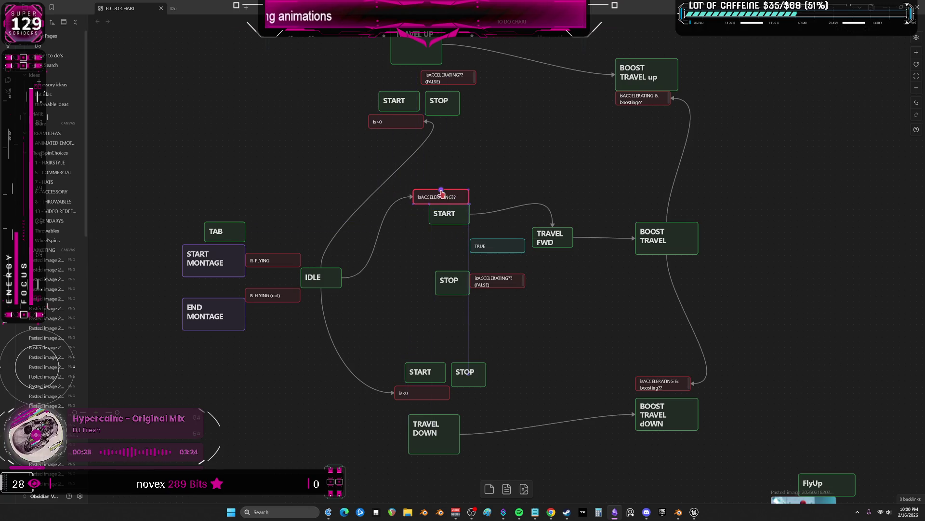
key("ctrl+z")
left_click(458, 192)
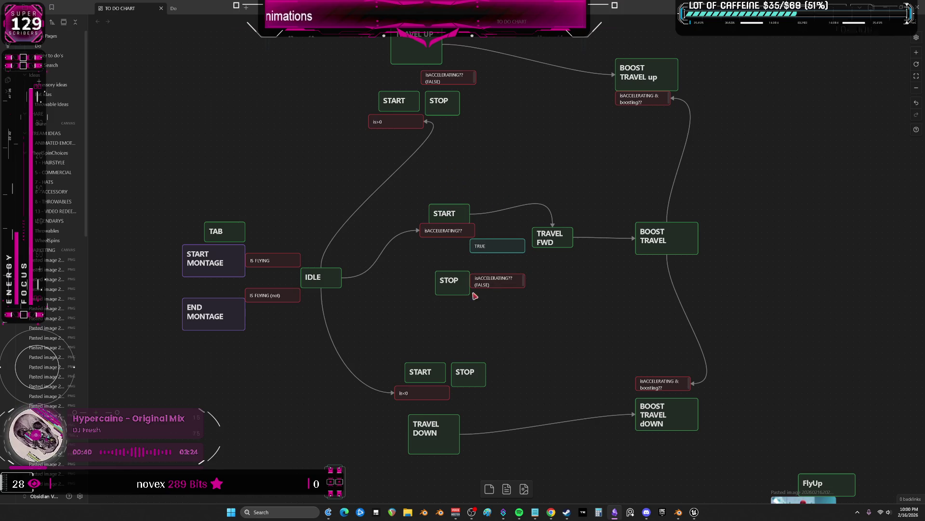
left_click_drag(495, 306, 430, 287)
left_click(431, 283)
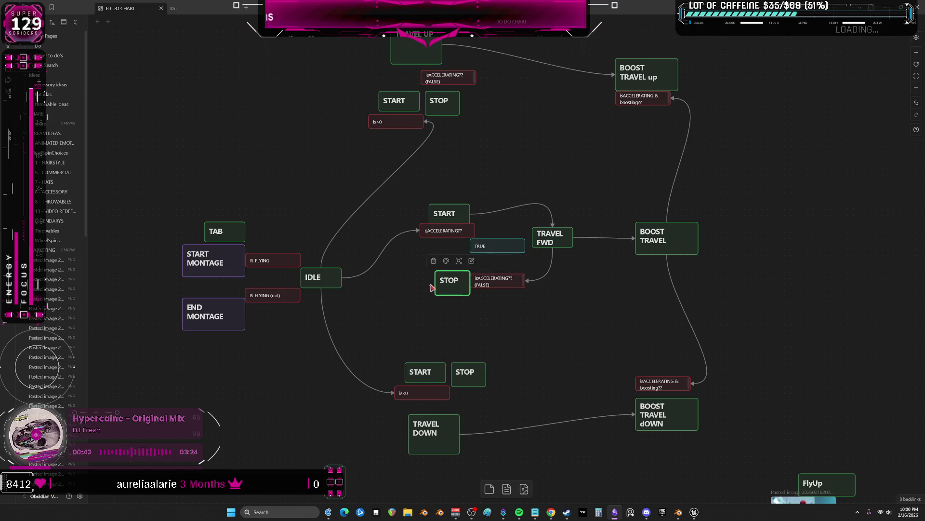
left_click_drag(498, 313, 434, 290)
left_click(491, 244)
key("Delete")
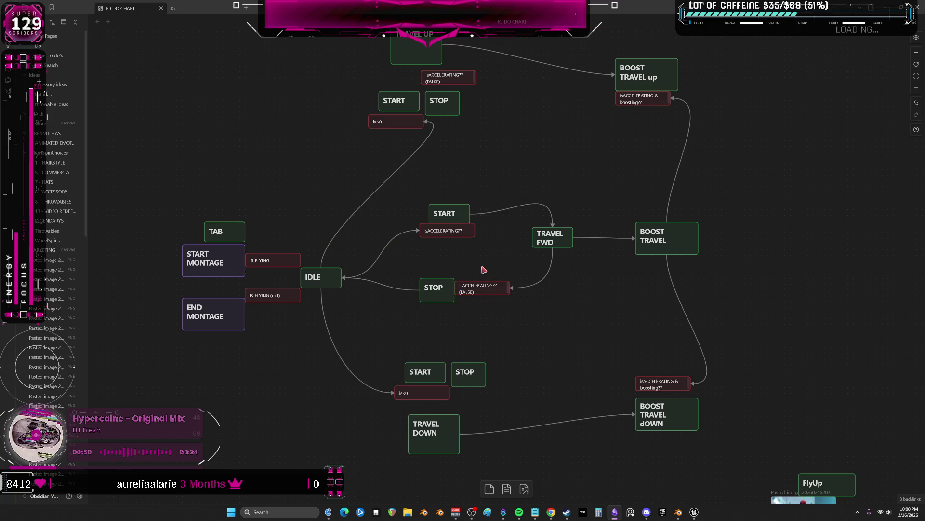
key("ctrl+z")
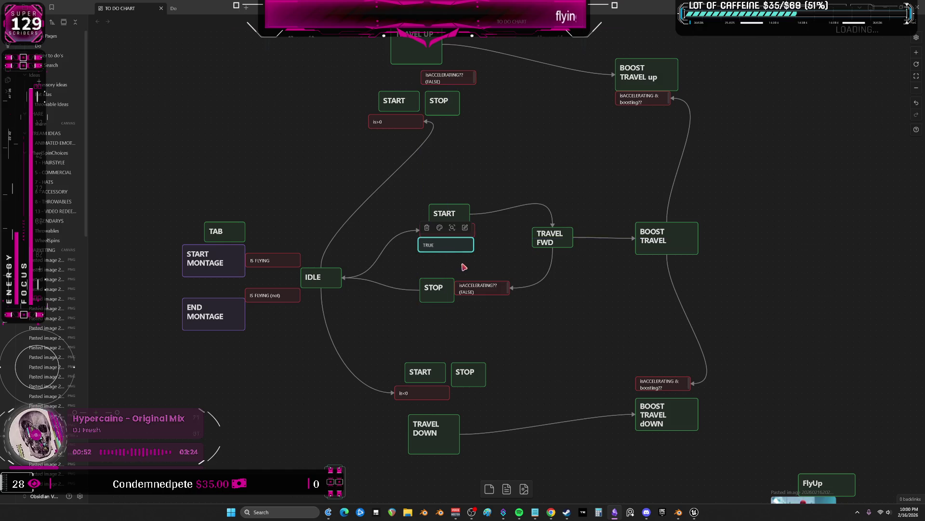
Duplicate the isACCELERATING card into a (FALSE) card under STOP and shrink both TRUE and (FALSE) cards
key("ctrl+d")
left_click_drag(483, 301, 497, 301)
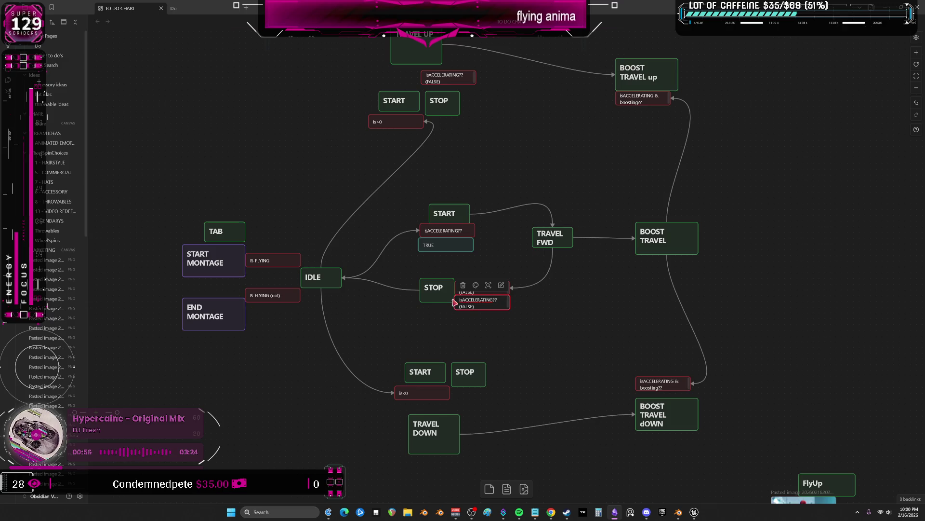
key("Delete")
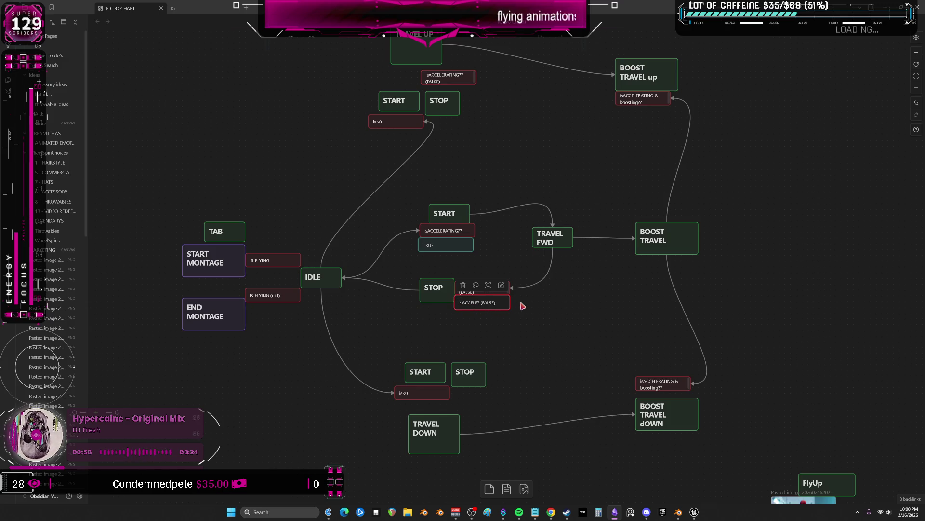
left_click(523, 306)
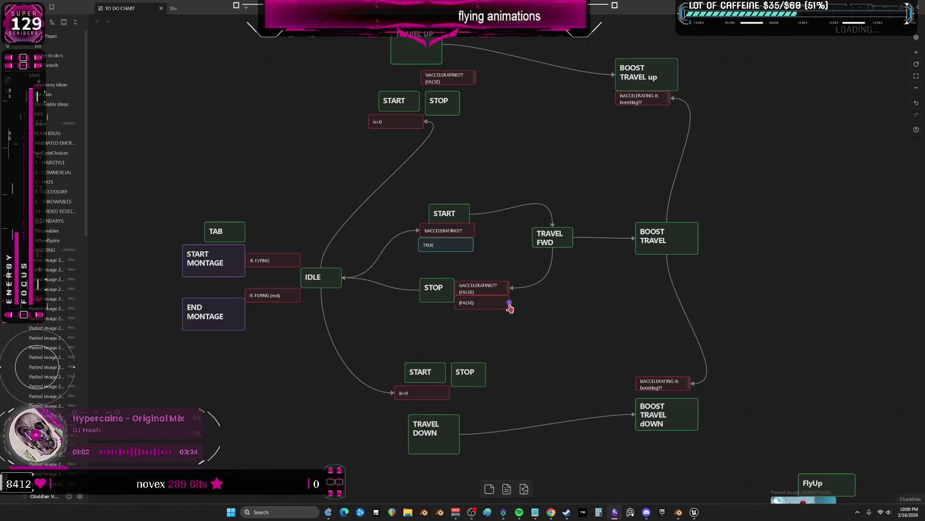
left_click_drag(509, 306, 485, 309)
left_click_drag(452, 251, 460, 249)
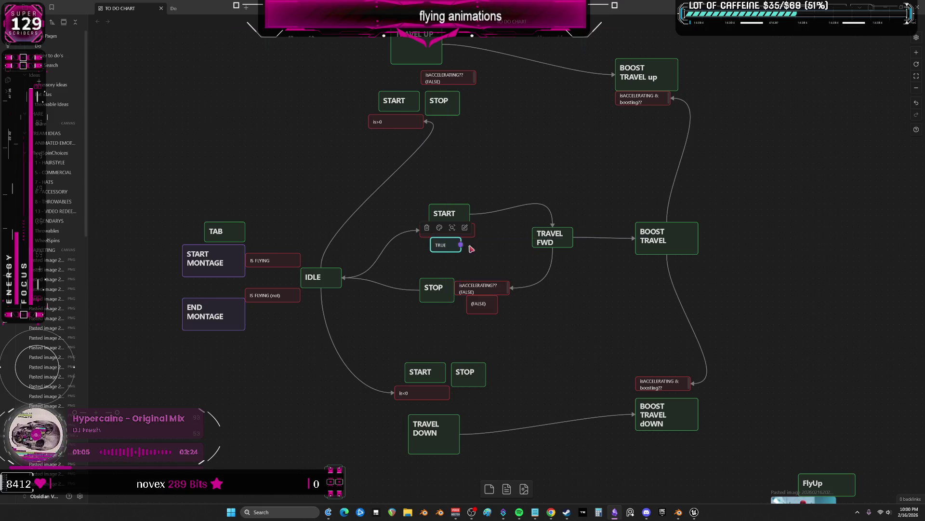
Lower TRAVEL FWD and BOOST TRAVEL and place a (FALSE) card beside BOOST TRAVEL
left_click_drag(554, 233, 554, 250)
left_click_drag(672, 239, 687, 250)
left_click_drag(483, 303, 592, 278)
Turn the copied card into a two-line BOOSTING (shift) card and make room right of TRAVEL FWD
double_click(596, 277)
type("BOOSTING")
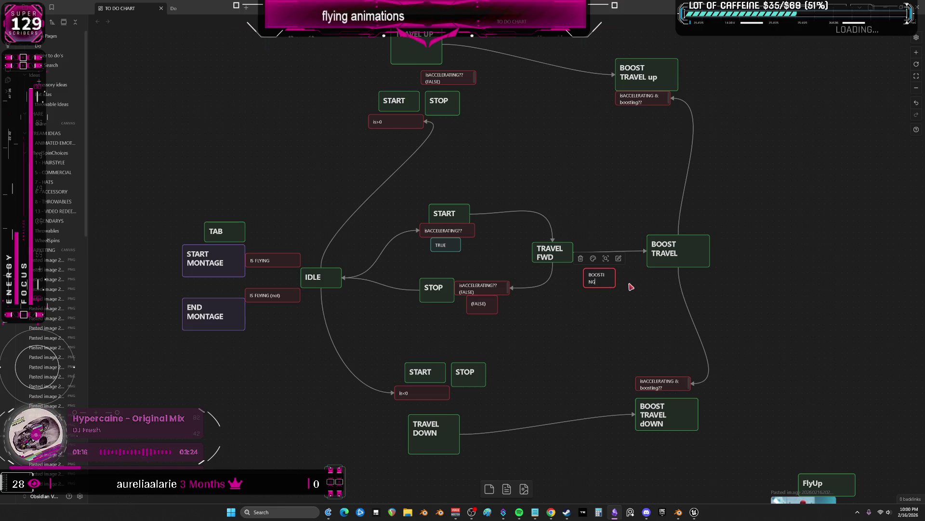
left_click_drag(615, 287, 623, 281)
left_click(645, 289)
key("shift+Return")
type("(shift)")
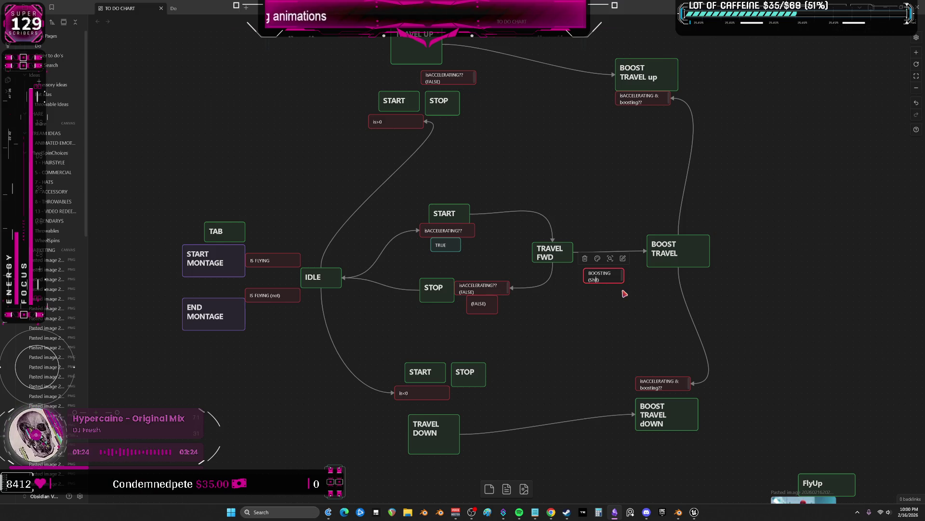
left_click_drag(608, 275, 608, 267)
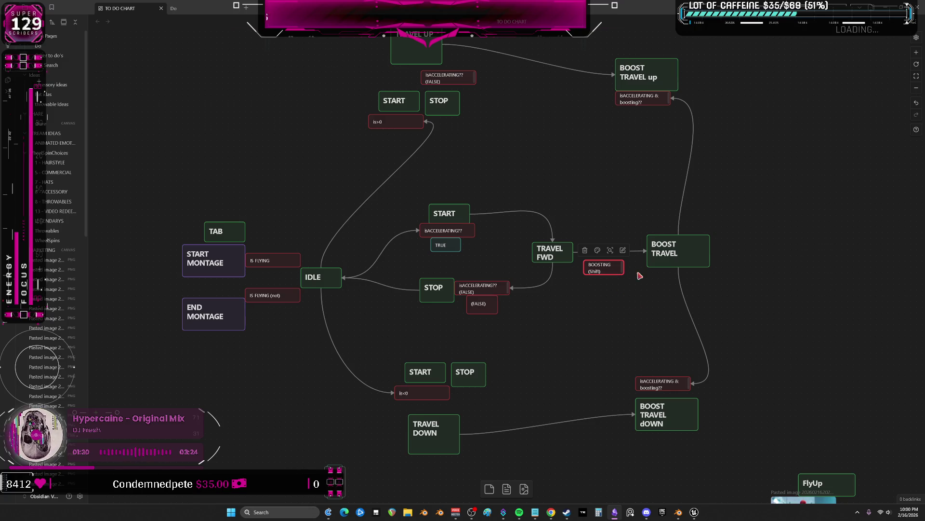
left_click_drag(671, 253, 687, 255)
Arrange TRUE above and (FALSE) below BOOSTING on the line between TRAVEL FWD and BOOST TRAVEL
left_click(482, 307)
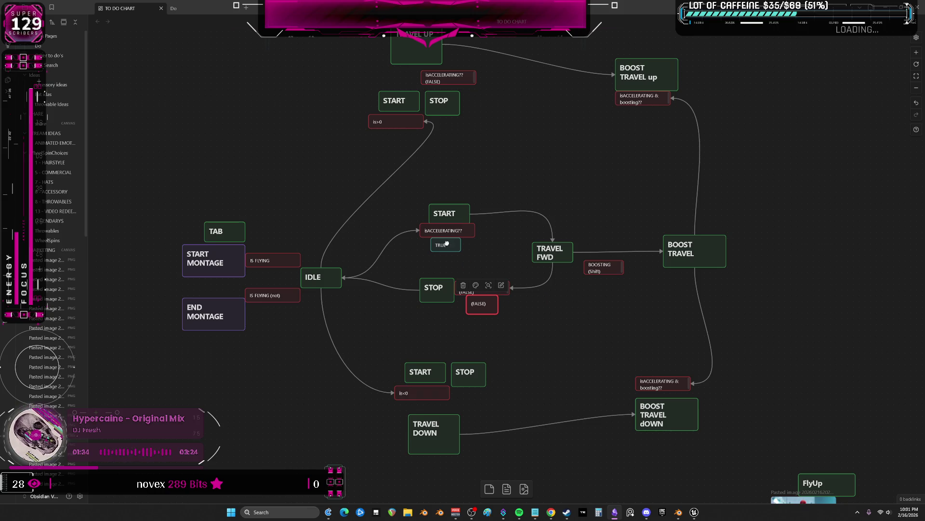
left_click_drag(445, 244, 599, 225)
left_click_drag(605, 267, 611, 253)
left_click_drag(479, 307, 607, 275)
left_click(681, 254)
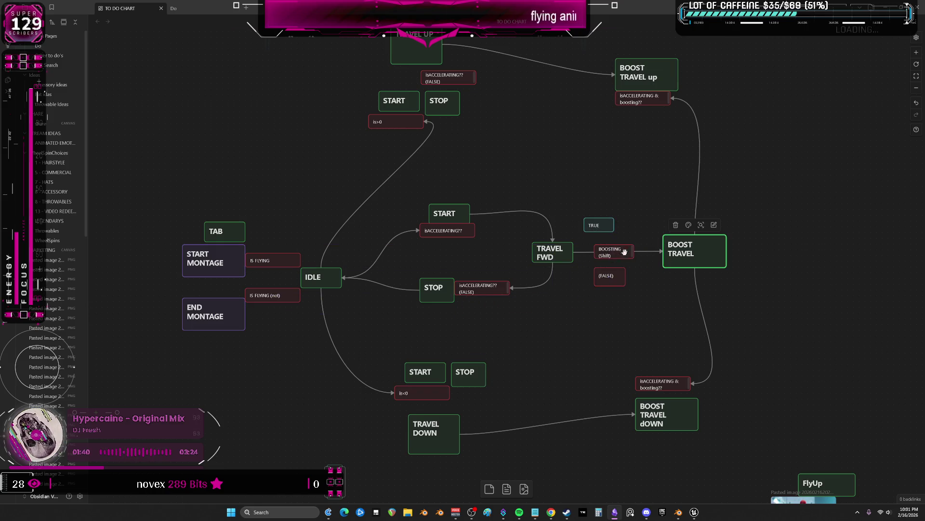
left_click_drag(595, 225, 610, 230)
left_click(649, 262)
Connect TRAVEL FWD to the TRUE card and the TRUE card on to BOOST TRAVEL
left_click(553, 253)
left_click_drag(577, 253, 596, 230)
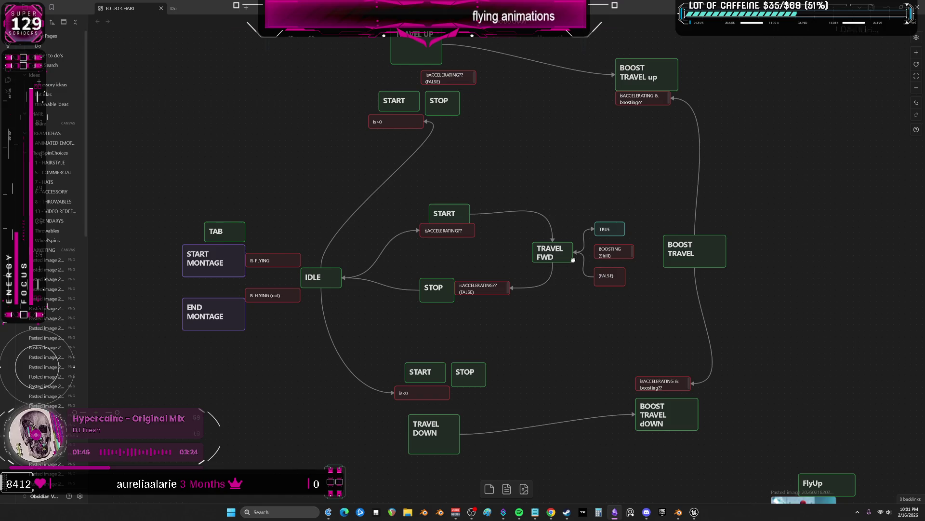
left_click_drag(625, 233, 664, 249)
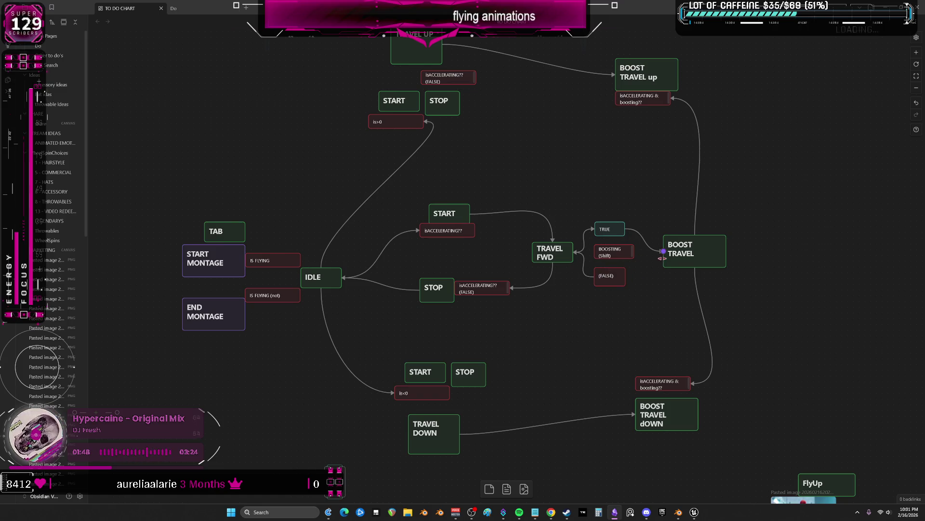
left_click(612, 281)
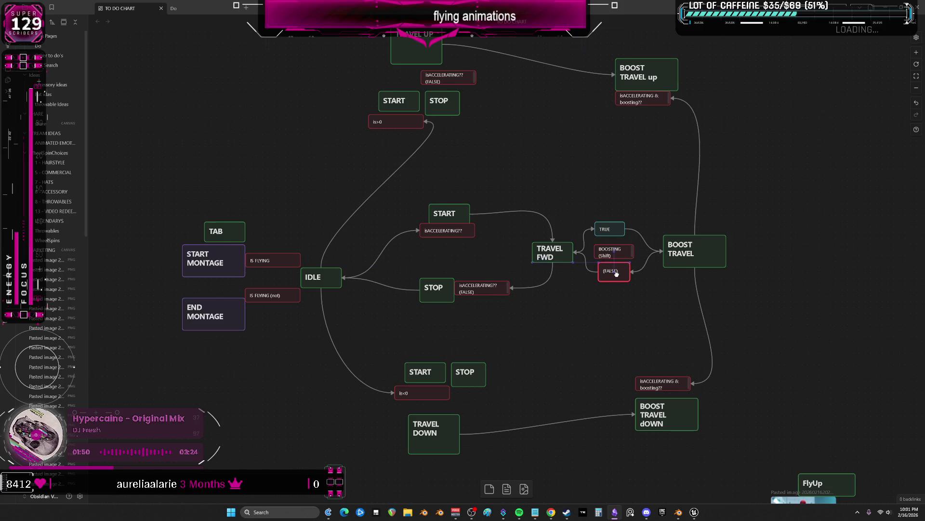
left_click(610, 230)
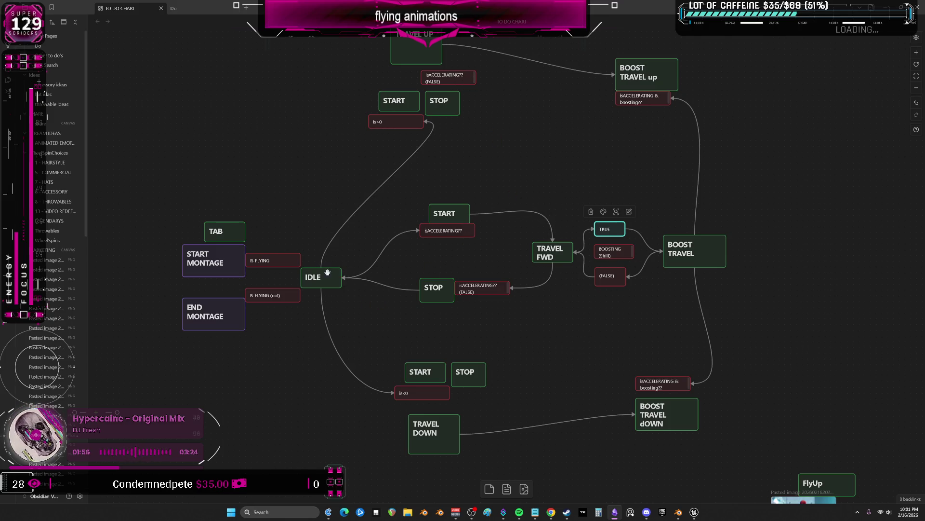
Shift the lower loop's cards left, put TRAVEL DOWN below START and connect START to it
middle_click_drag(409, 155, 438, 166)
left_click_drag(426, 133, 358, 171)
mouse_move(449, 404)
left_mouse_down()
mouse_move(337, 399)
mouse_move(517, 404)
left_mouse_up()
left_click_drag(456, 384, 354, 397)
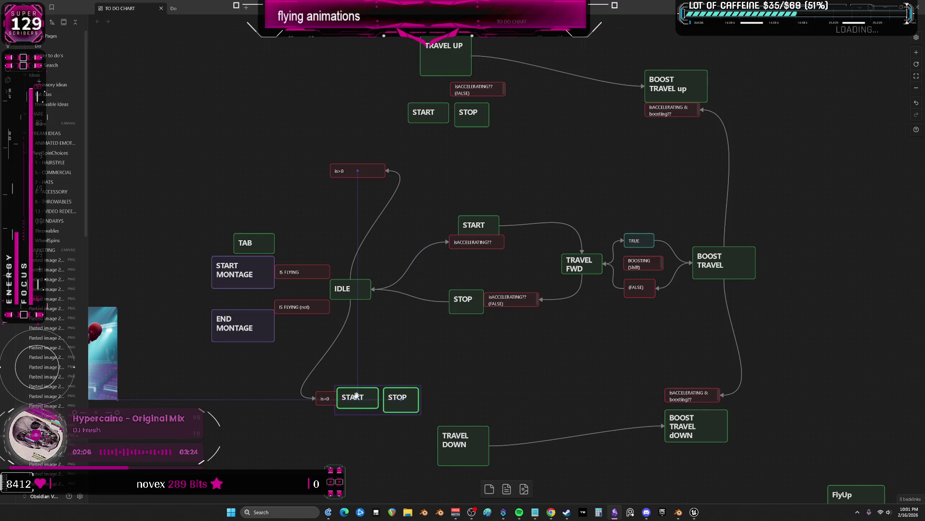
left_click(413, 376)
middle_click_drag(412, 376, 422, 356)
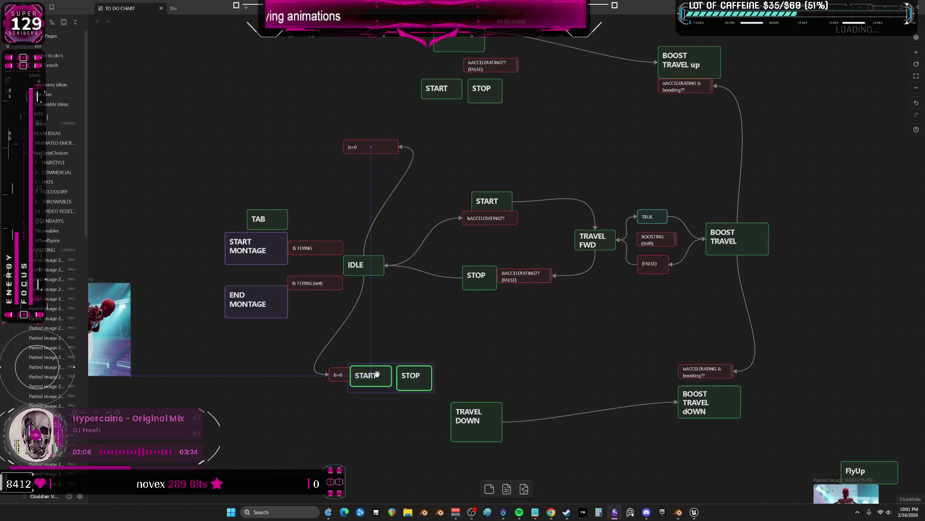
left_click_drag(492, 418, 400, 435)
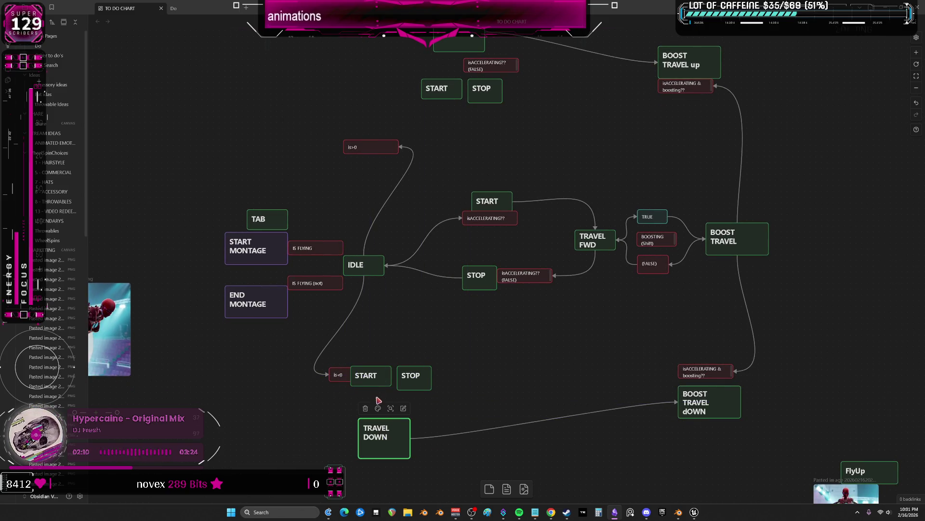
left_click_drag(373, 388, 373, 419)
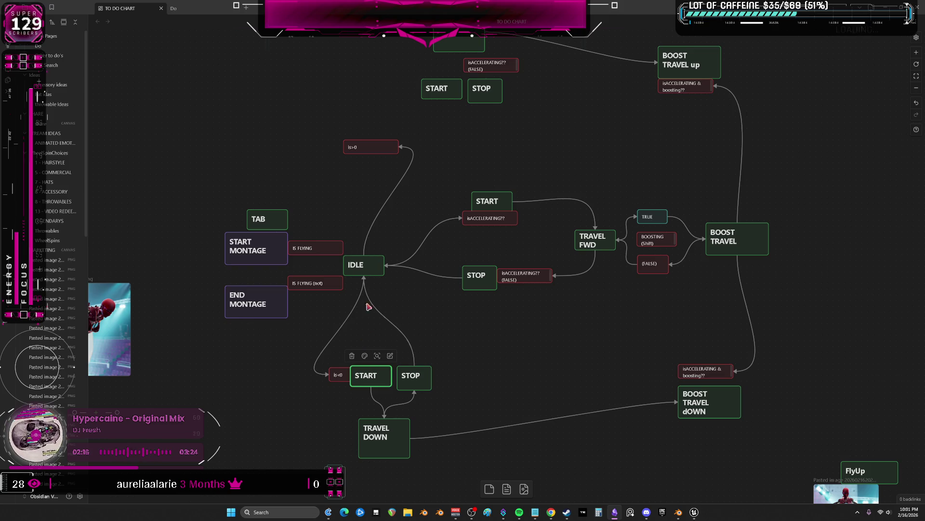
Paste a copy of the condition card near TRAVEL DOWN and connect TRAVEL DOWN to this is>0 card
mouse_move(338, 375)
left_mouse_down()
mouse_move(345, 348)
mouse_move(351, 374)
left_mouse_up()
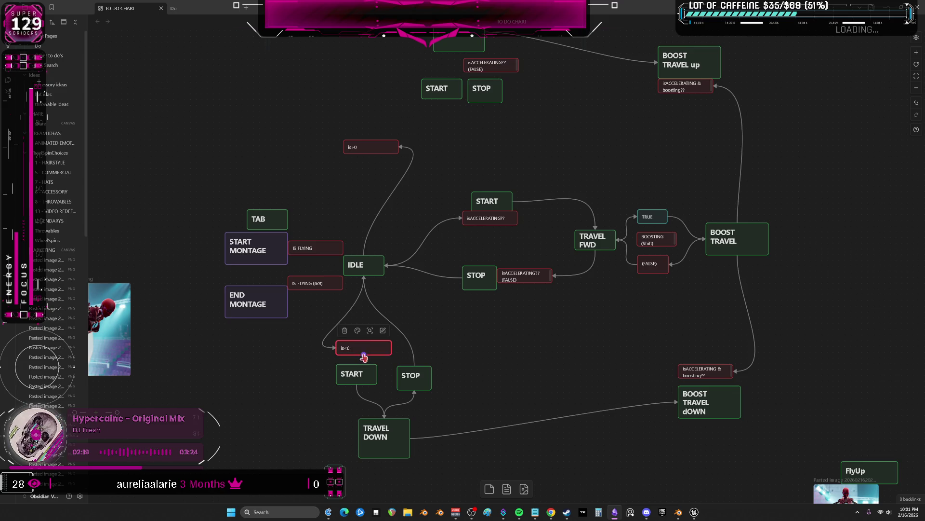
left_click(377, 375)
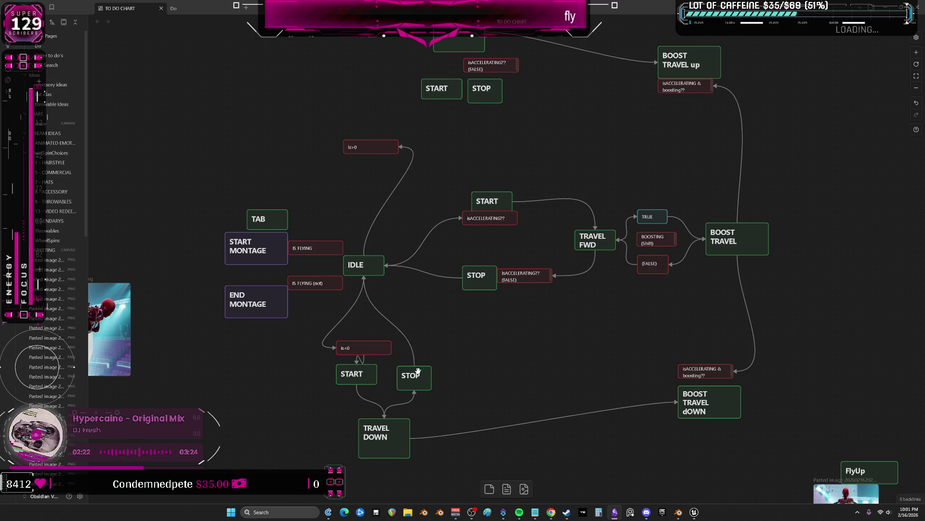
middle_click_drag(455, 329, 452, 255)
key("ctrl+v")
left_click_drag(479, 282, 472, 316)
left_click_drag(381, 361, 474, 324)
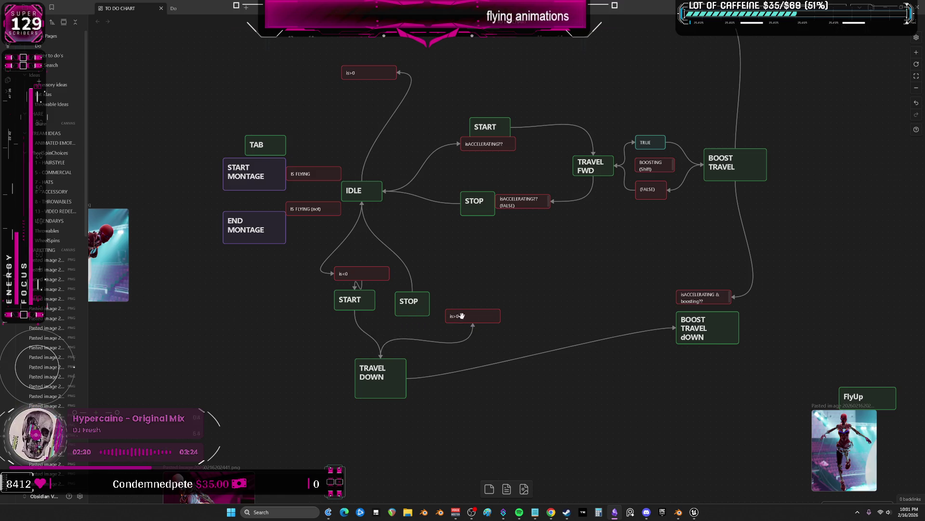
Position the is>0 card between TRAVEL DOWN and STOP, lowering START and raising STOP around it
left_click_drag(460, 317, 418, 333)
left_click_drag(408, 300, 413, 285)
left_click(416, 331)
key("Escape")
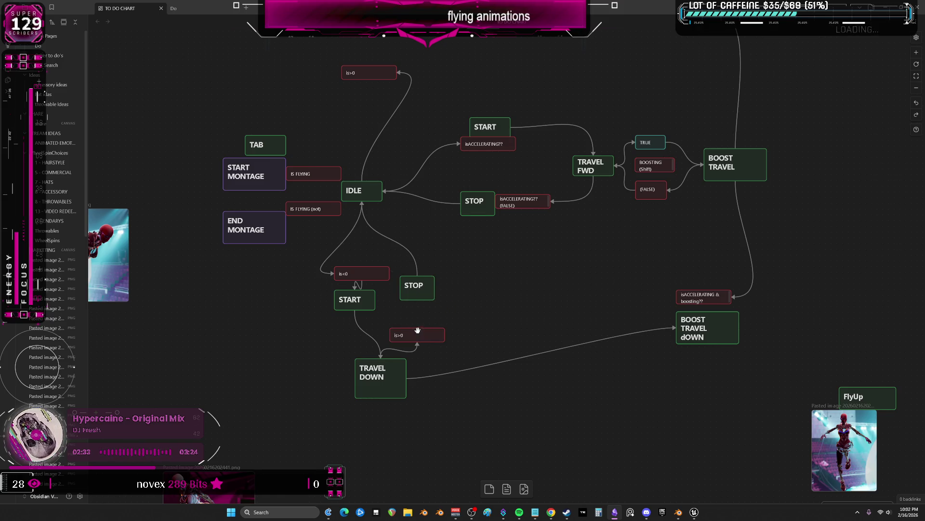
left_click_drag(417, 333, 417, 320)
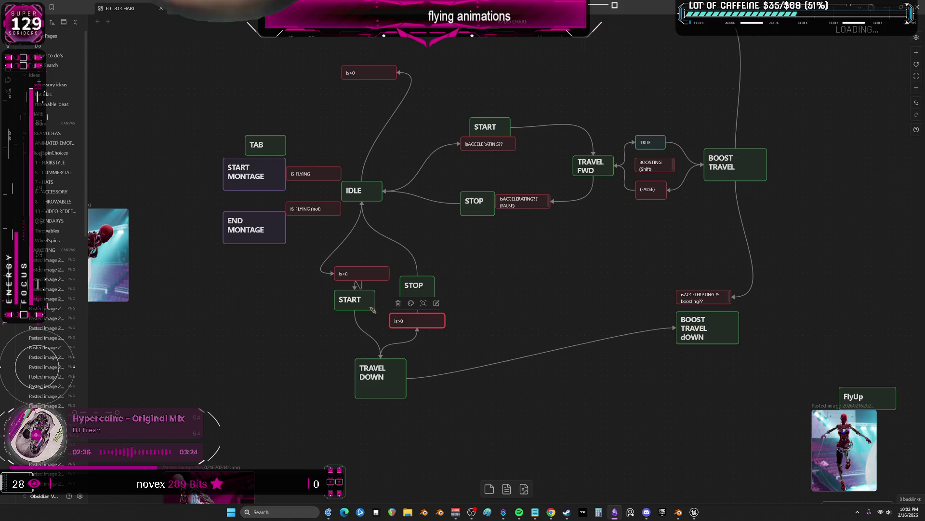
left_click_drag(350, 299, 350, 316)
left_click(366, 274)
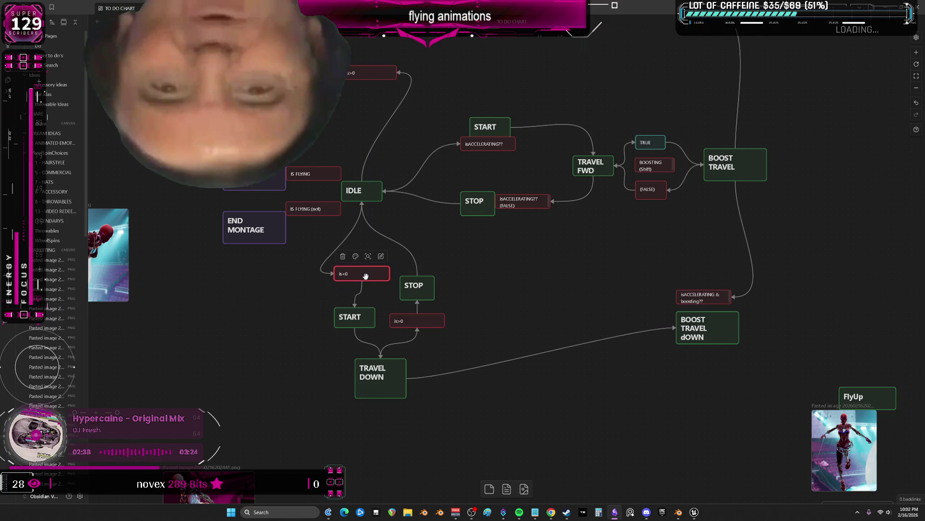
left_click_drag(414, 285, 413, 273)
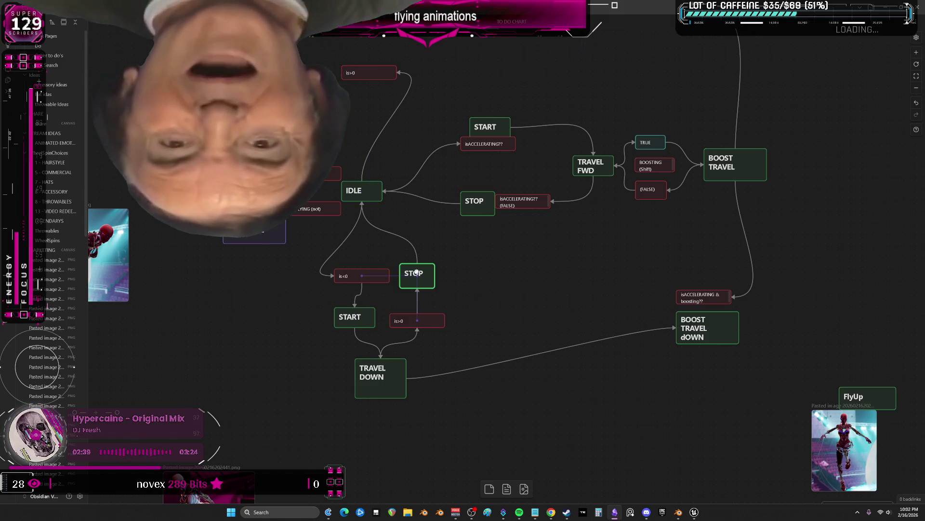
left_click(368, 275)
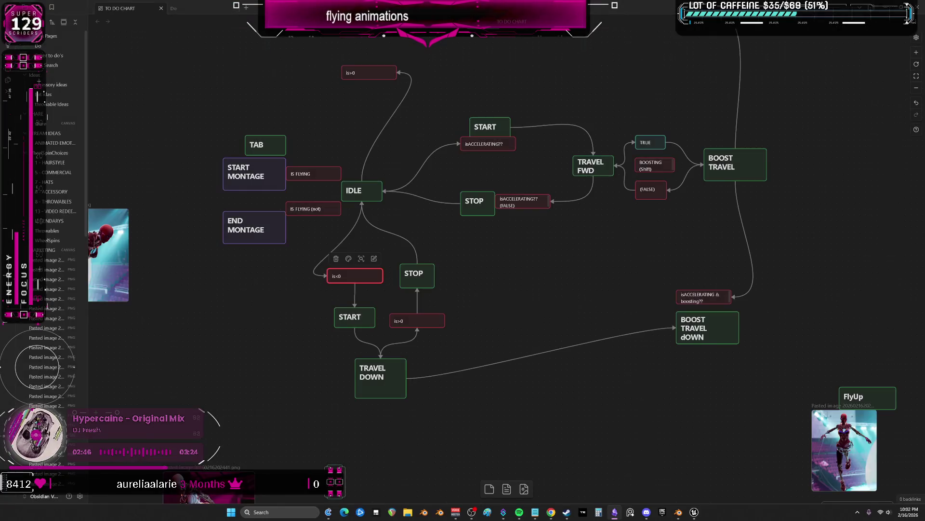
scroll(368, 250, "down", 3)
scroll(367, 250, "down", 4)
scroll(367, 251, "down", 3)
Pan the canvas to centre the column of pasted chat screenshots
mouse_move(367, 251)
left_mouse_down()
mouse_move(506, 303)
mouse_move(589, 284)
left_mouse_up()
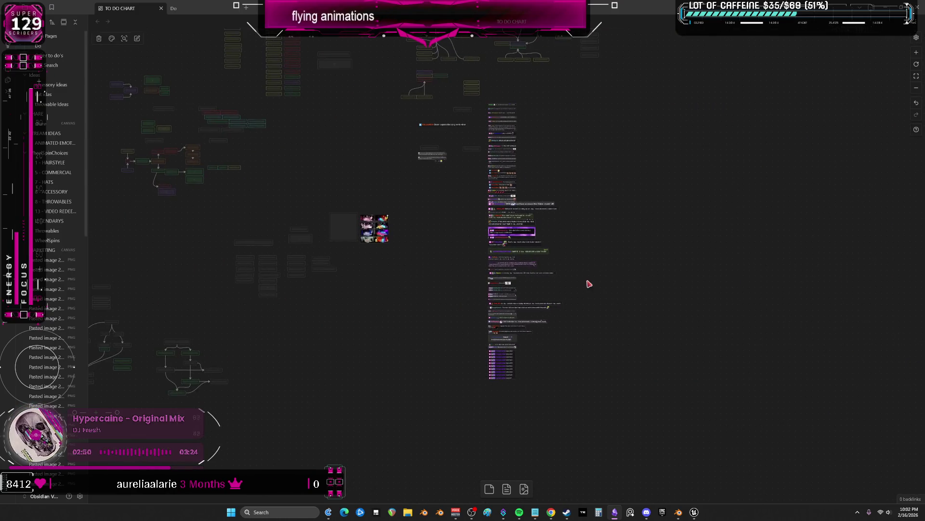
scroll(589, 284, "up", 4)
scroll(572, 282, "up", 4)
mouse_move(651, 300)
left_mouse_down()
mouse_move(572, 318)
mouse_move(585, 238)
mouse_move(637, 187)
left_mouse_up()
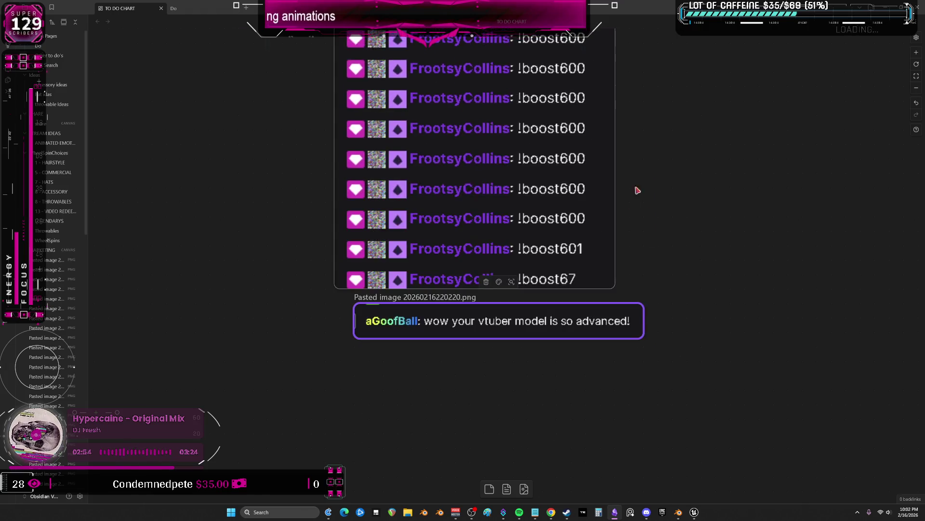
scroll(637, 186, "down", 3)
scroll(506, 347, "down", 3)
scroll(492, 384, "down", 3)
scroll(568, 145, "up", 4)
scroll(506, 217, "up", 5)
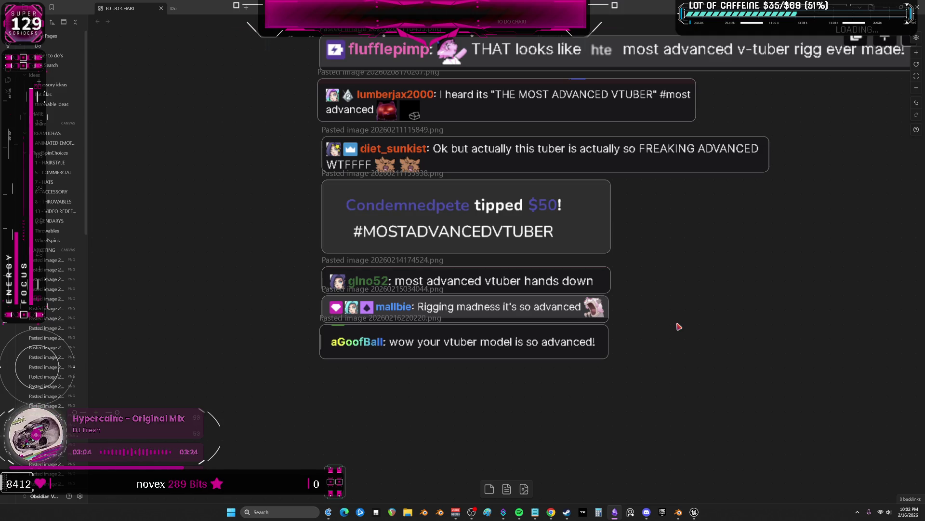
scroll(662, 93, "up", 3)
scroll(663, 92, "up", 3)
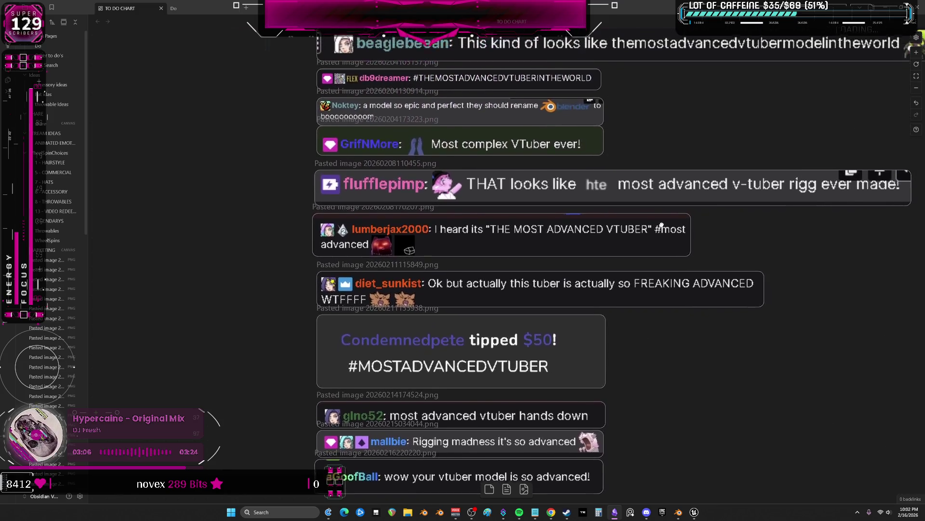
scroll(662, 93, "up", 2)
scroll(663, 93, "up", 2)
scroll(649, 316, "up", 3)
scroll(630, 391, "up", 2)
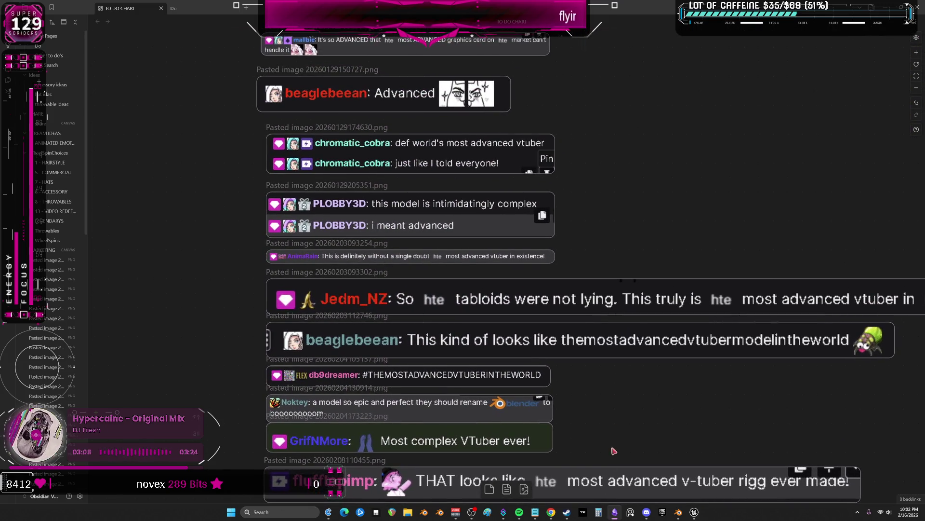
scroll(612, 135, "up", 3)
scroll(646, 298, "up", 2)
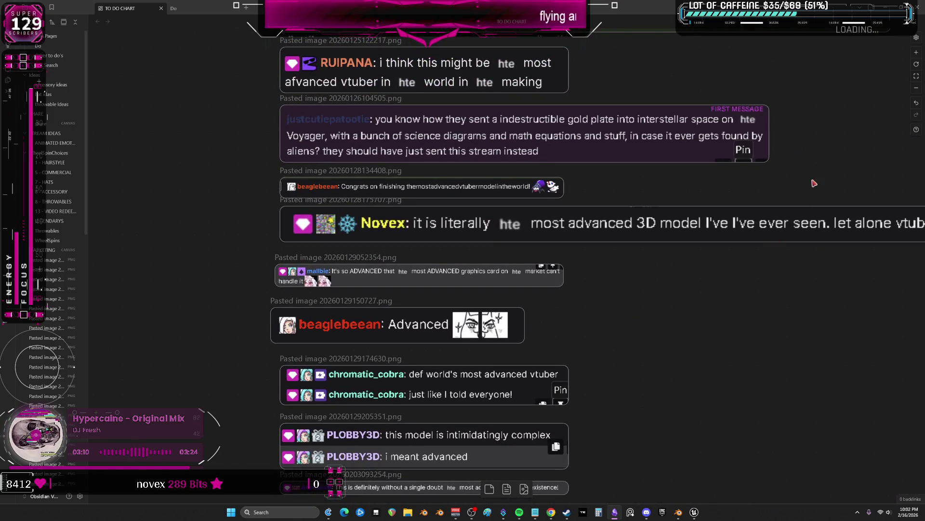
scroll(813, 187, "up", 1)
scroll(817, 289, "up", 3)
scroll(797, 244, "up", 3)
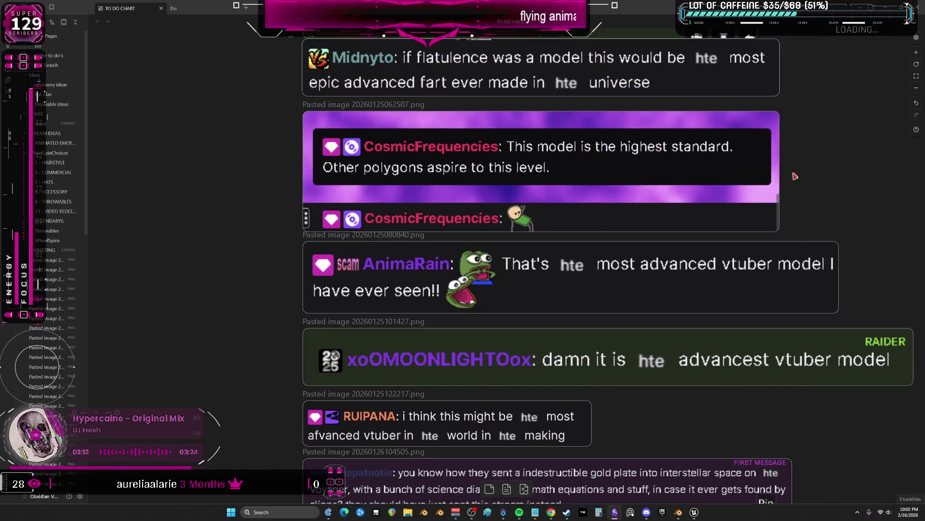
scroll(796, 185, "up", 3)
scroll(757, 197, "up", 3)
scroll(710, 176, "up", 3)
scroll(697, 167, "up", 3)
scroll(666, 163, "up", 3)
scroll(654, 188, "up", 3)
scroll(644, 202, "up", 2)
scroll(633, 200, "up", 1)
scroll(744, 253, "down", 4)
scroll(745, 260, "down", 4)
scroll(685, 367, "down", 3)
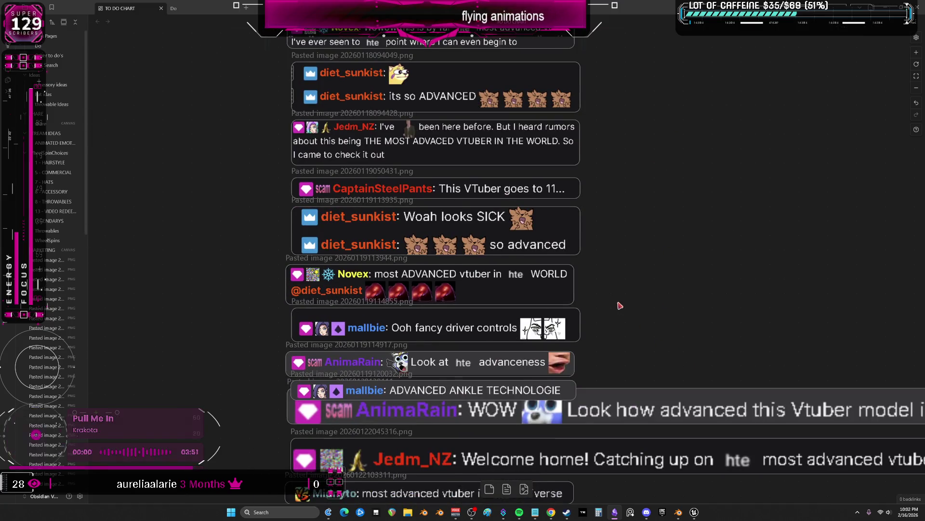
scroll(680, 362, "down", 3, "ctrl")
scroll(550, 333, "down", 4, "ctrl")
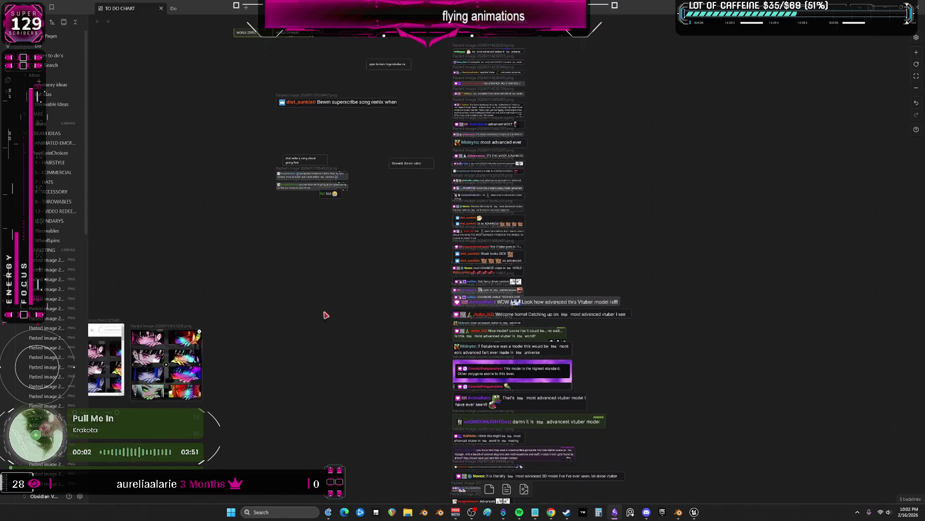
scroll(389, 300, "down", 5)
scroll(412, 275, "down", 5)
scroll(454, 224, "down", 4)
mouse_move(454, 224)
left_mouse_down()
mouse_move(405, 202)
mouse_move(737, 267)
mouse_move(679, 121)
left_mouse_up()
scroll(521, 138, "down", 3, "ctrl")
scroll(434, 173, "down", 4, "ctrl")
scroll(419, 202, "down", 3, "ctrl")
scroll(440, 218, "up", 5, "ctrl")
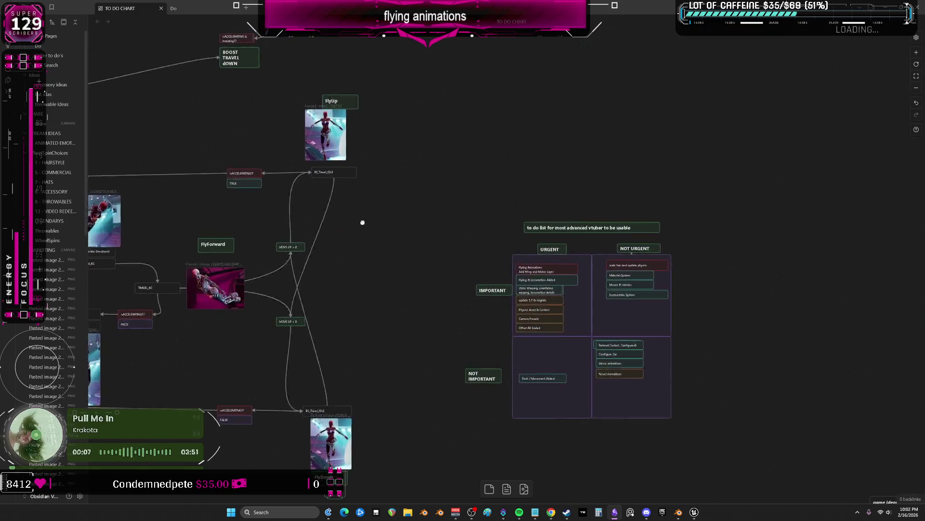
scroll(441, 221, "up", 4, "ctrl")
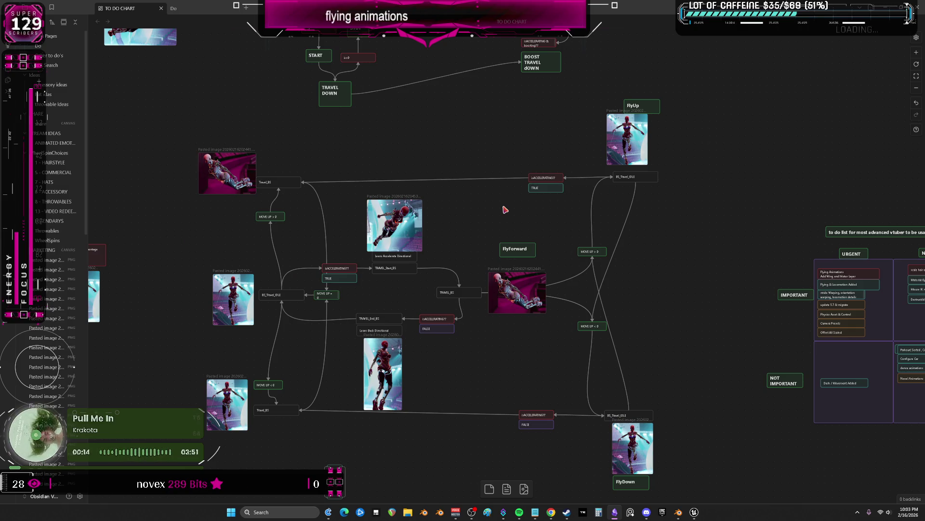
scroll(504, 210, "down", 3, "ctrl")
left_click_drag(492, 261, 506, 310)
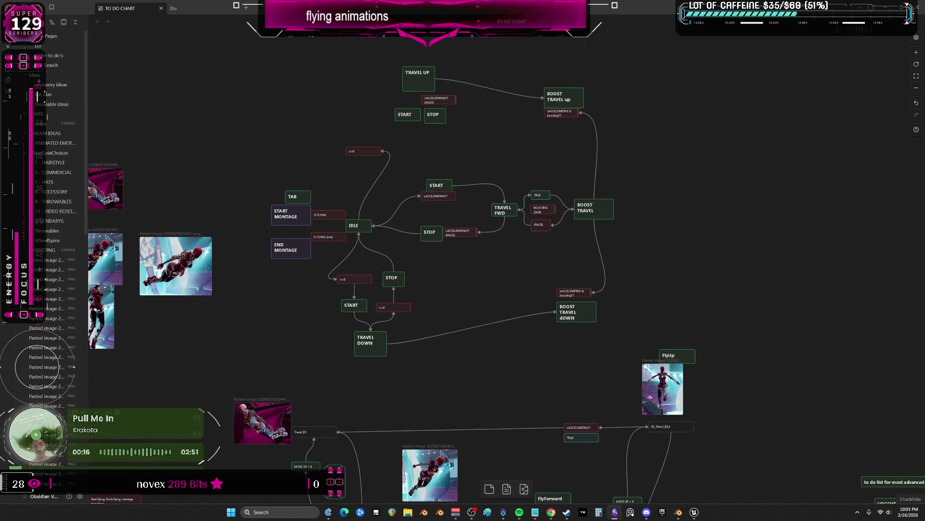
scroll(578, 274, "down", 5)
scroll(571, 268, "down", 5)
scroll(557, 253, "down", 4)
scroll(551, 243, "down", 5)
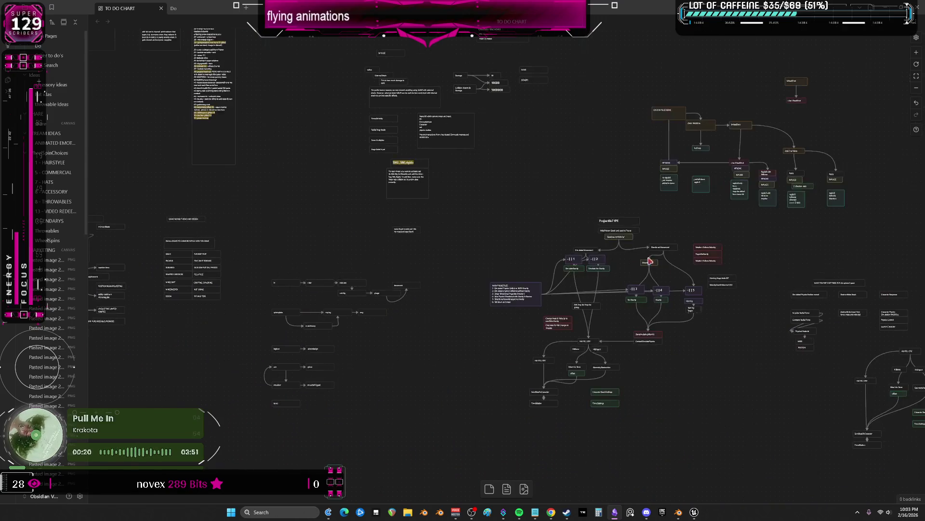
scroll(571, 261, "down", 5)
left_click_drag(680, 281, 376, 232)
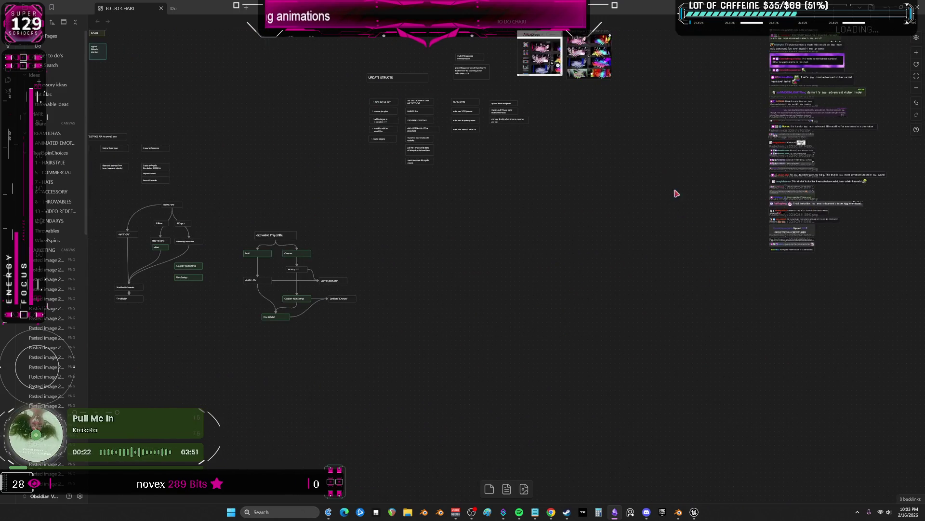
scroll(679, 205, "up", 4)
scroll(506, 289, "up", 6)
scroll(514, 303, "up", 4)
scroll(520, 312, "up", 3)
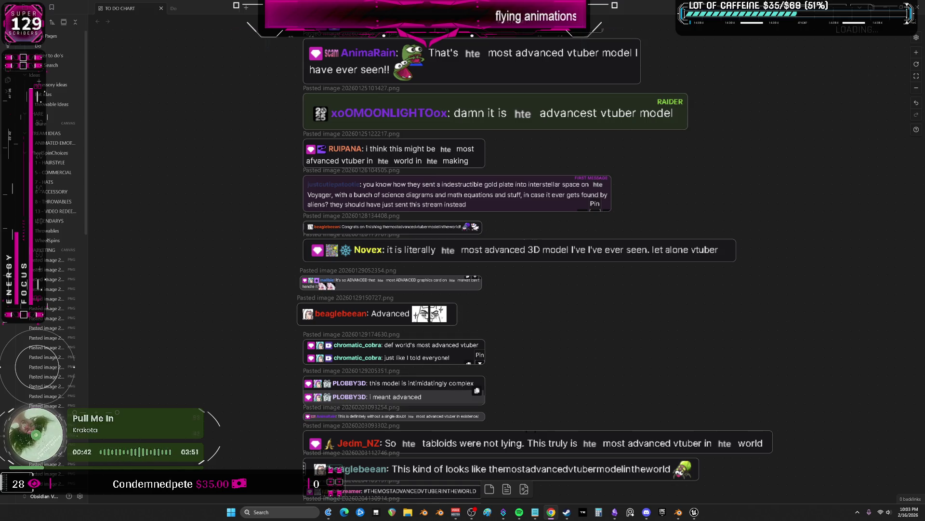
scroll(576, 204, "down", 5)
scroll(576, 204, "down", 3)
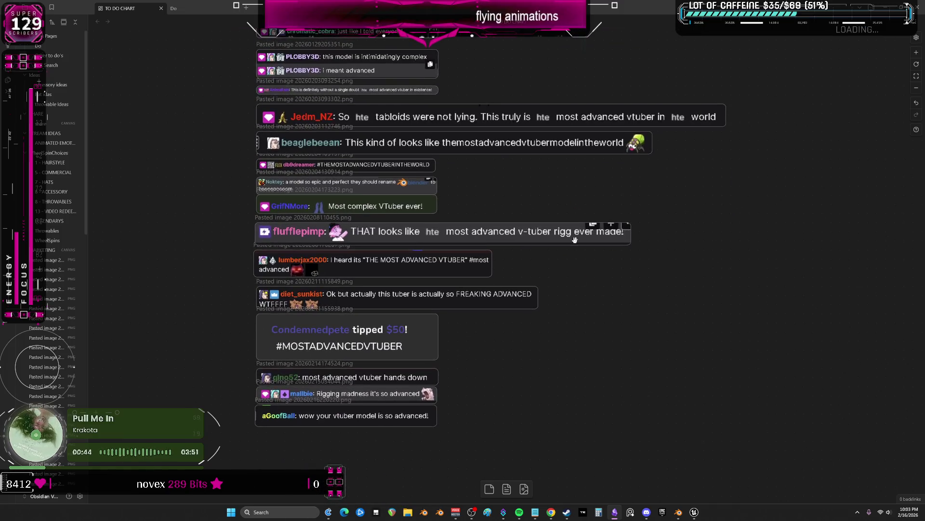
scroll(576, 204, "down", 3)
scroll(528, 294, "up", 3)
scroll(527, 293, "down", 3)
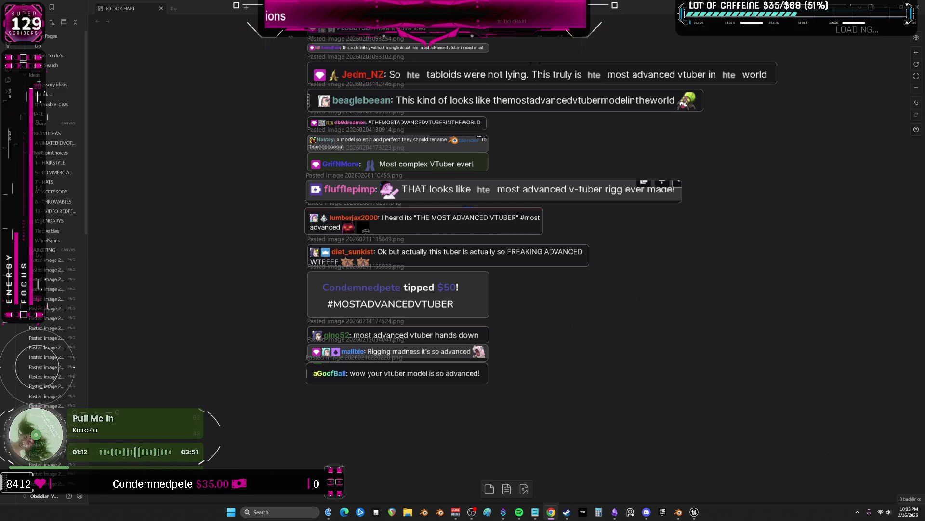
scroll(448, 225, "down", 3)
scroll(449, 224, "up", 5)
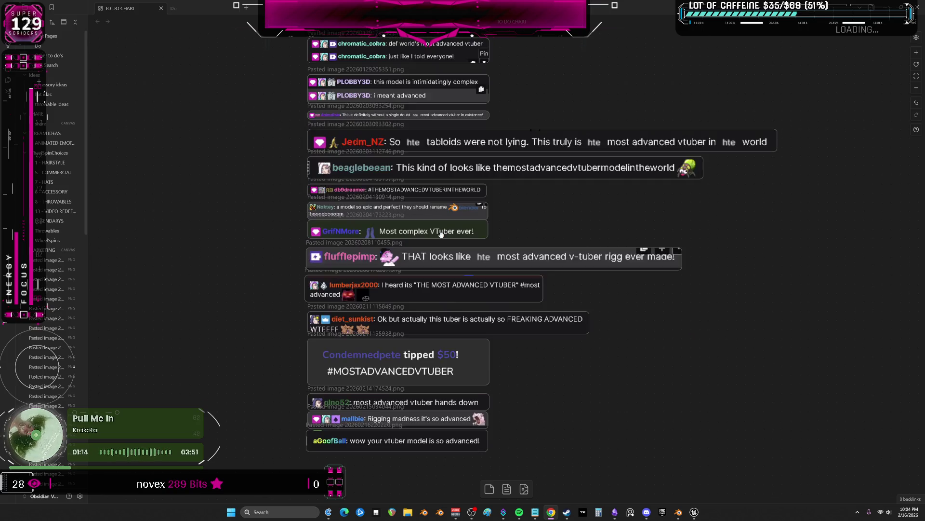
scroll(470, 291, "down", 8)
scroll(430, 275, "down", 4)
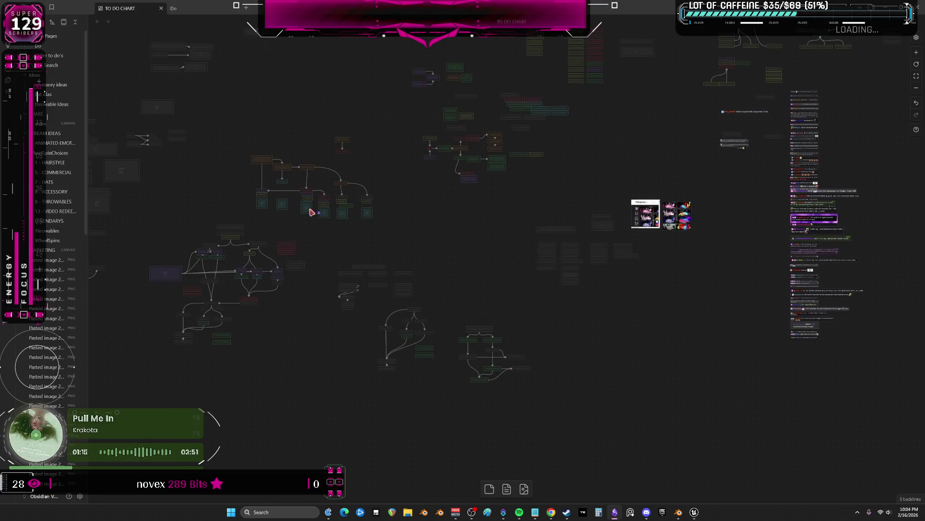
Pan the flying state graph into readable view, select TRAVEL DOWN, then bring Blender forward
mouse_move(208, 173)
left_mouse_down()
mouse_move(405, 239)
mouse_move(623, 216)
left_mouse_up()
scroll(624, 215, "up", 2)
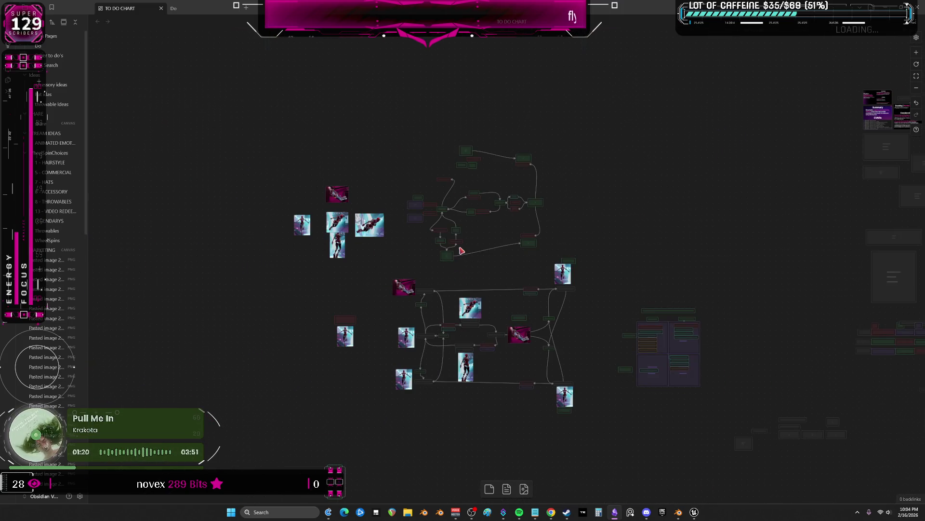
scroll(460, 251, "up", 6)
left_click_drag(477, 217, 499, 305)
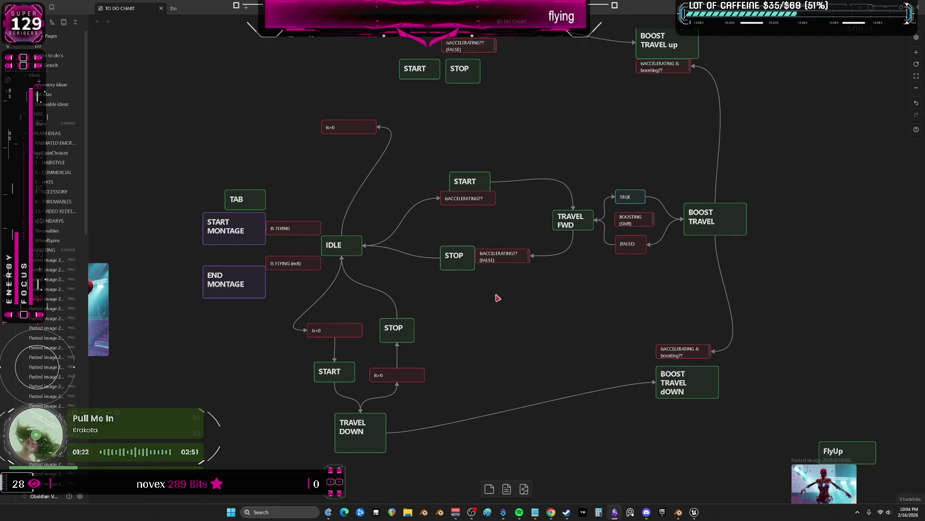
scroll(497, 297, "up", 2)
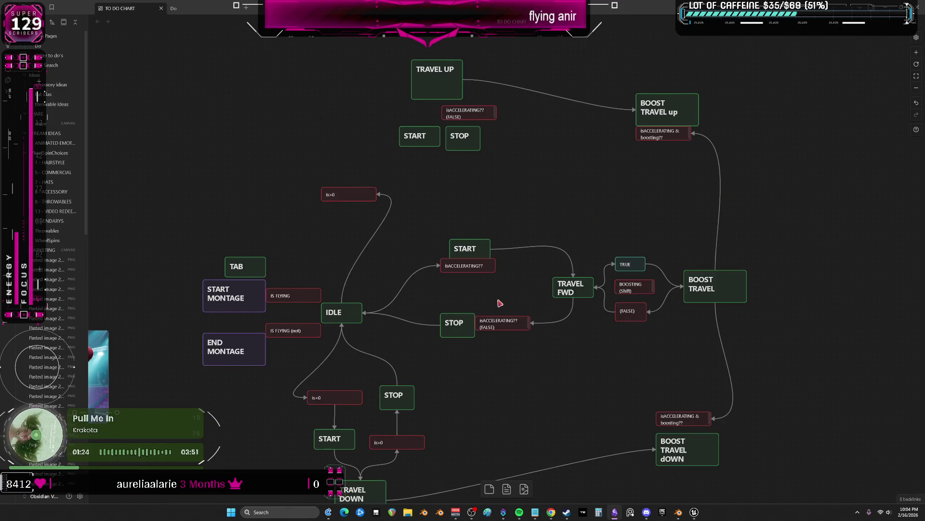
left_click_drag(499, 302, 471, 222)
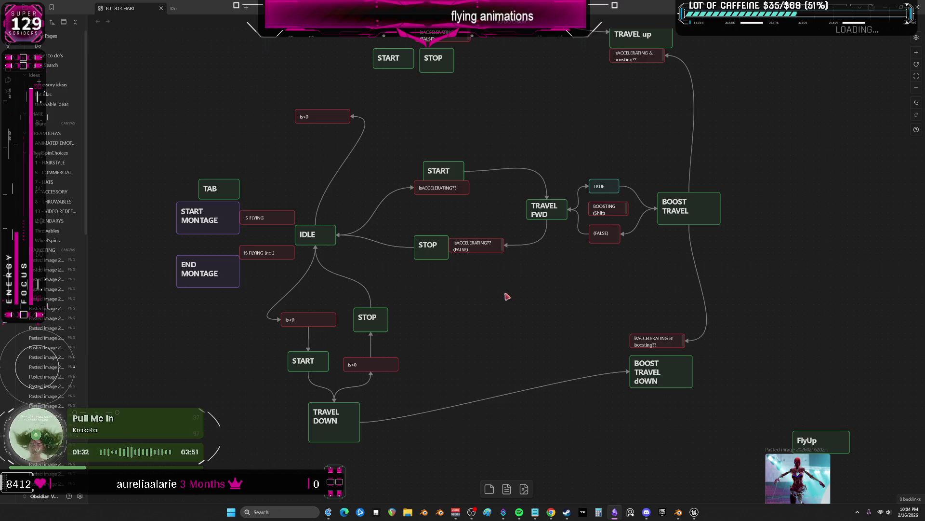
middle_click_drag(477, 304, 410, 293)
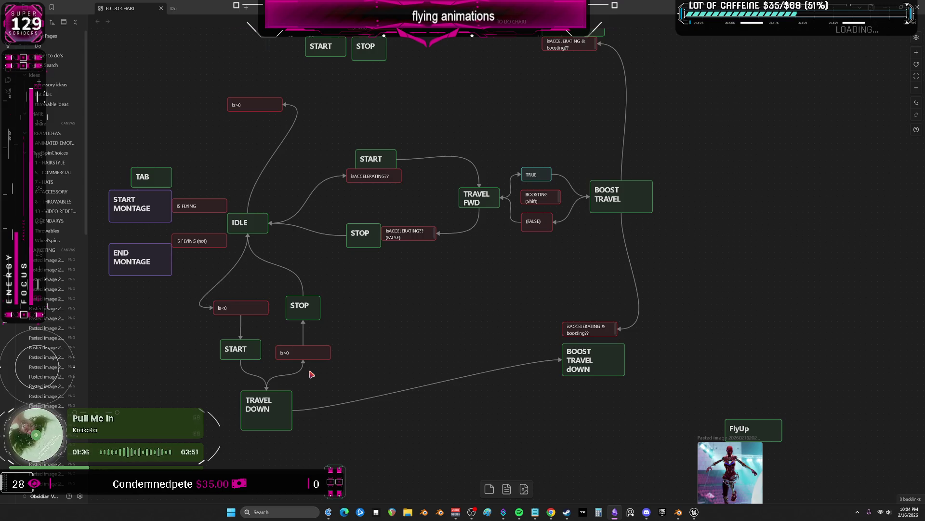
middle_click_drag(388, 293, 380, 295)
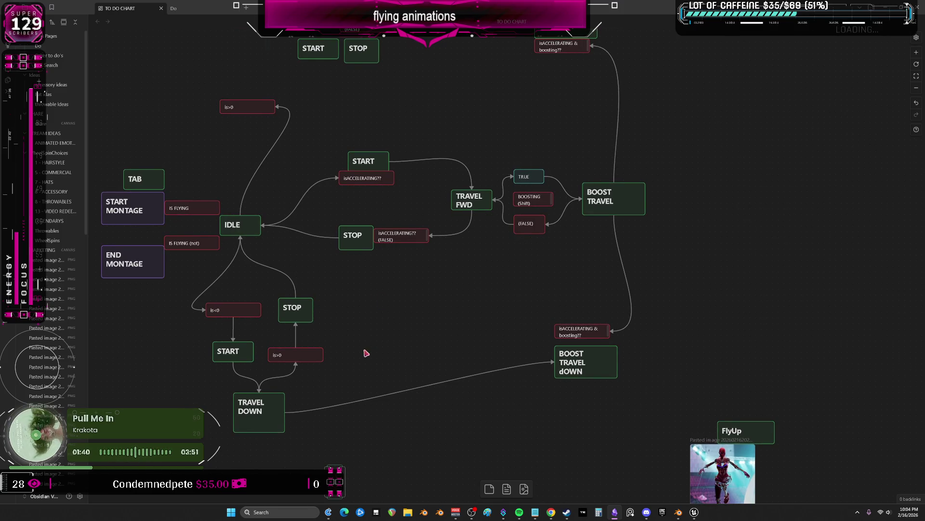
left_click(258, 410)
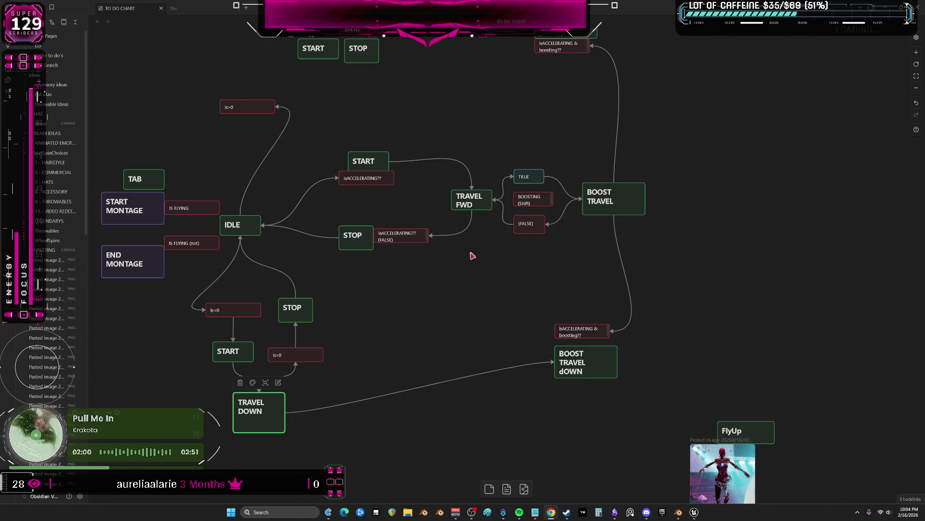
left_click(680, 512)
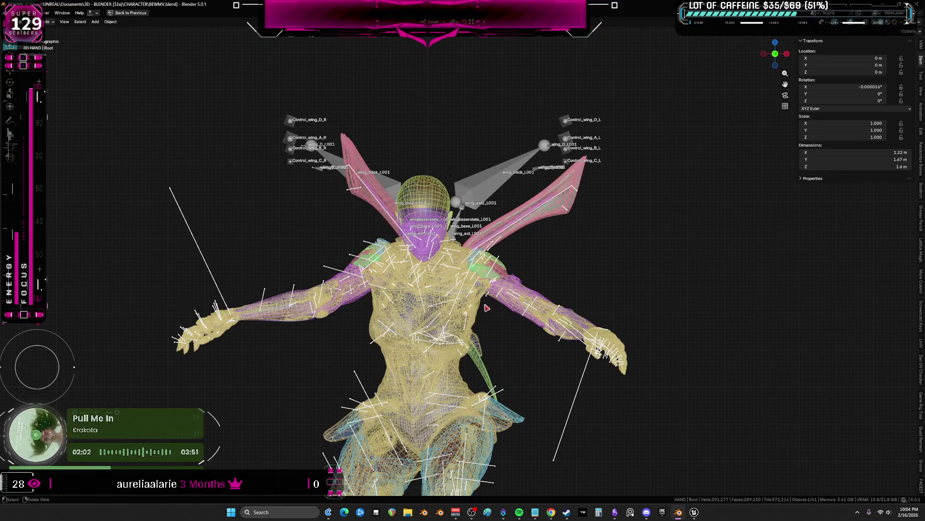
Play the flying animation in solid shading, viewing the character from the front and from behind
key("ctrl+space")
key("space")
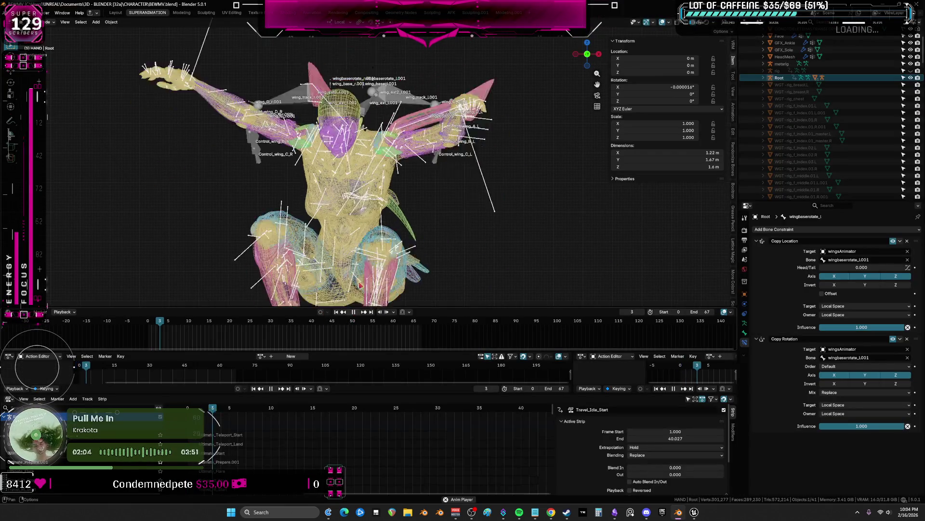
key("ctrl+space")
scroll(464, 217, "up", 3)
key("z")
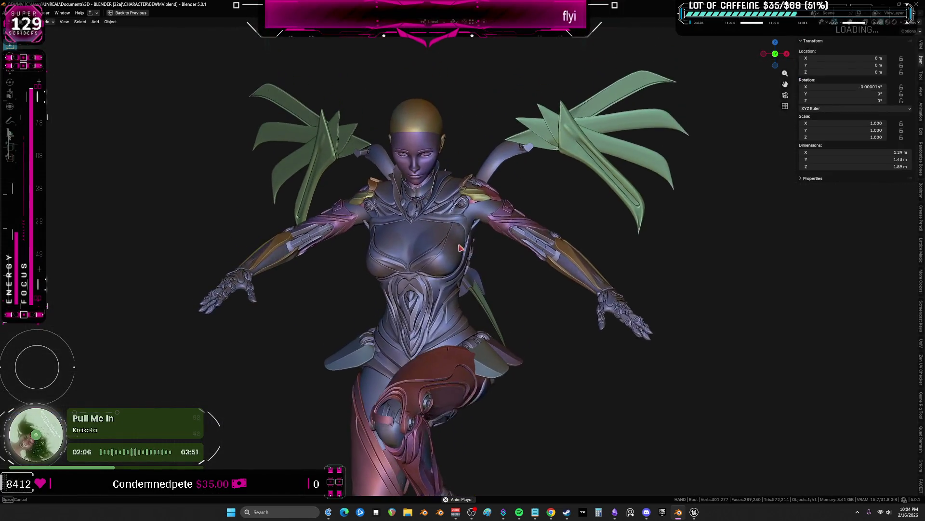
middle_click_drag(459, 242, 463, 253)
key("ctrl+space")
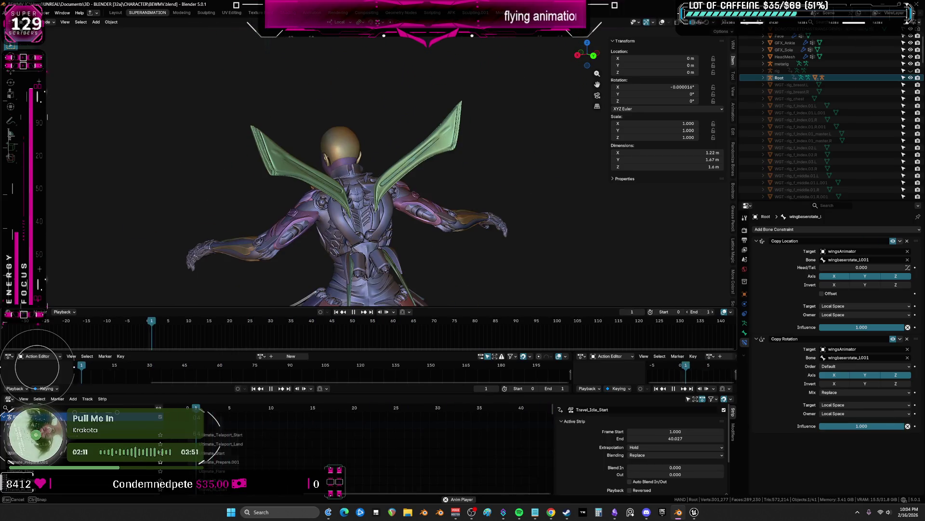
key("ctrl+space")
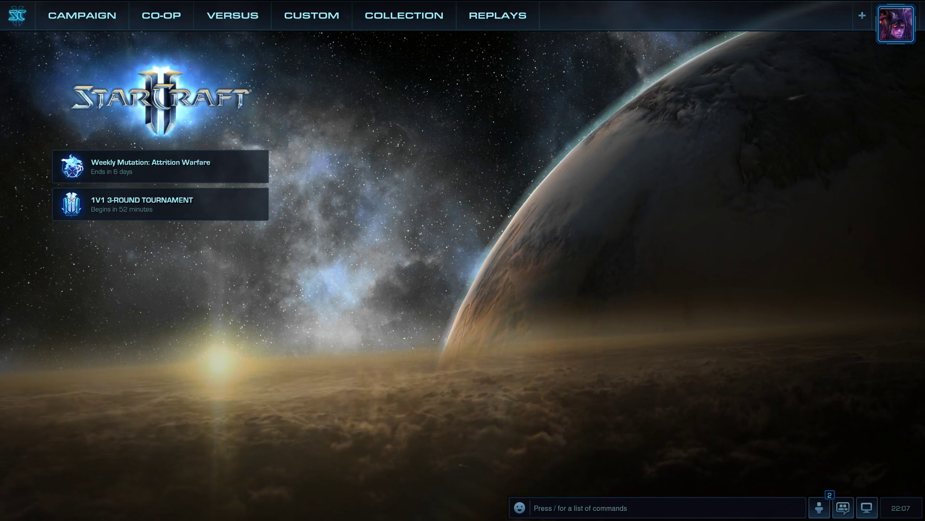
Enter Versus mode and dismiss the new season league placement notice
left_click(240, 21)
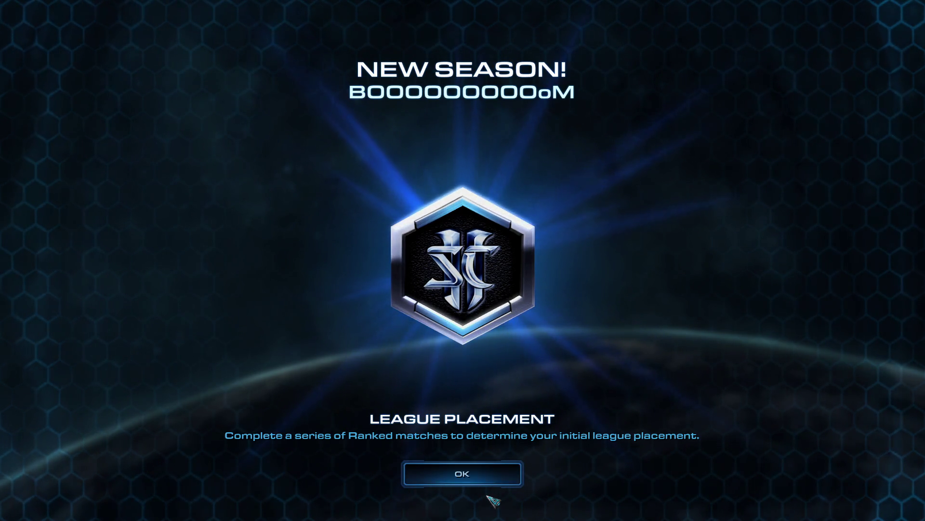
left_click(499, 478)
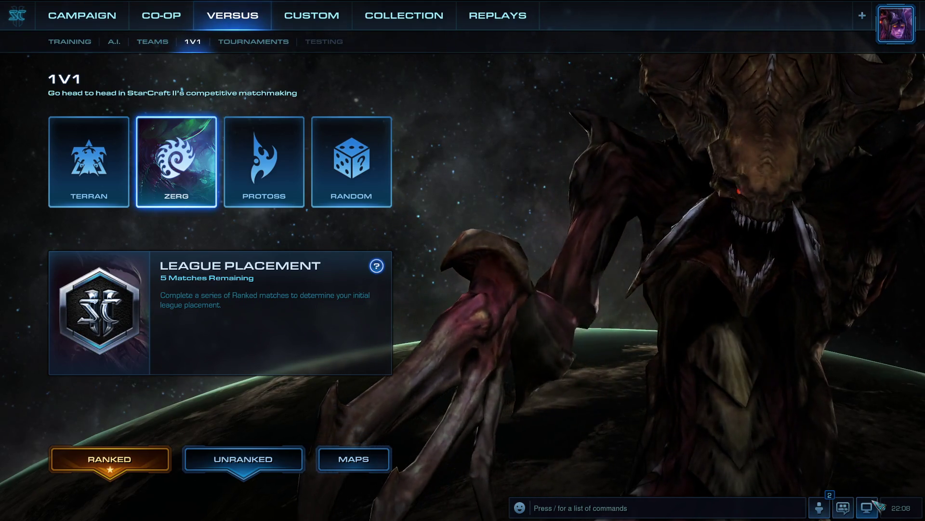
From the game menu, browse the graphics, sound, and mouse and keyboard settings pages
key("F10")
left_click(462, 168)
left_click(247, 186)
left_click(260, 56)
left_click(295, 88)
left_click(286, 58)
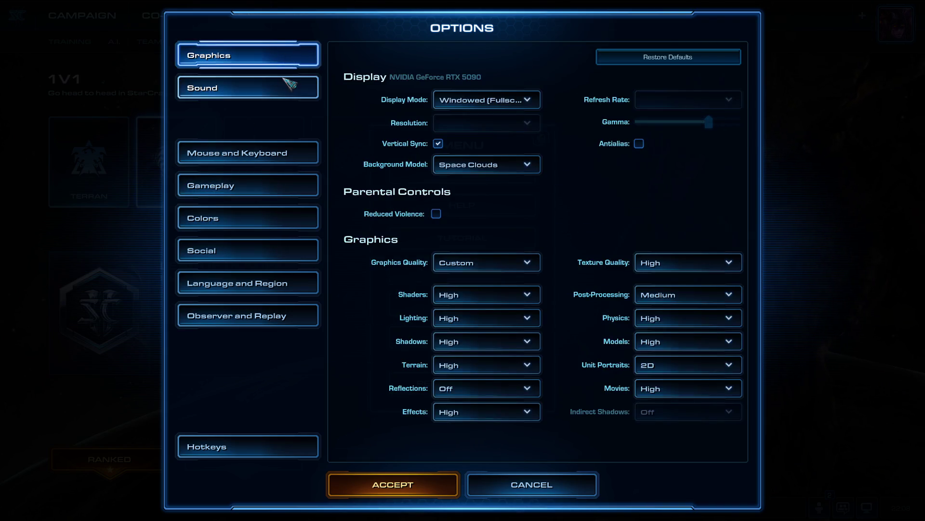
left_click(267, 88)
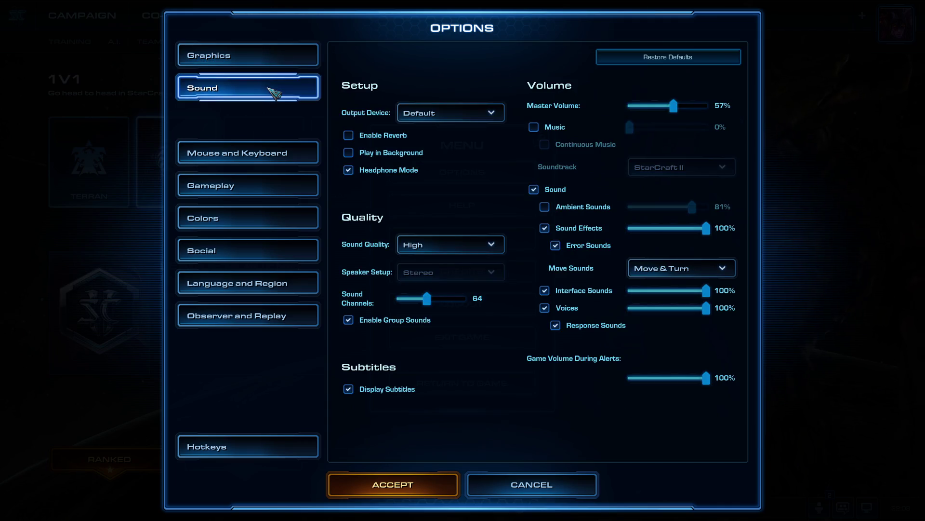
left_click(262, 154)
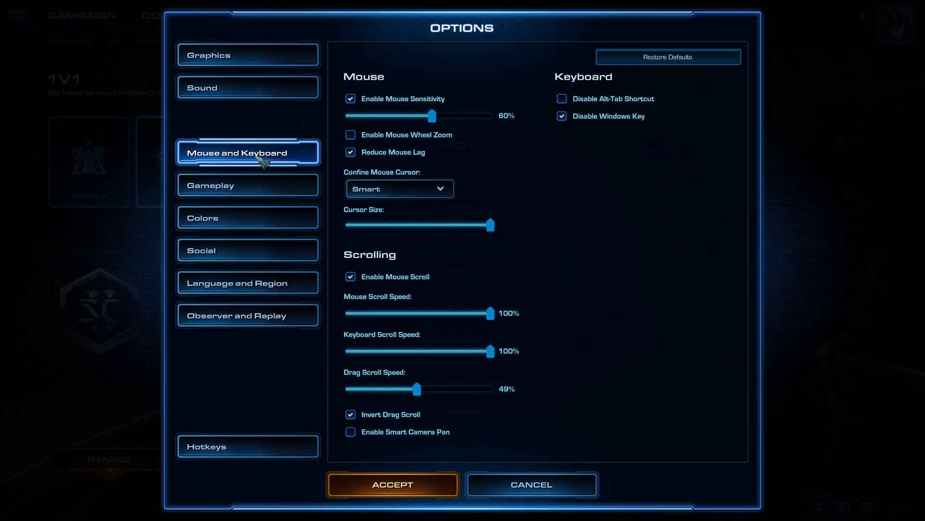
Browse gameplay through observer settings and the hotkeys, then cancel out unchanged to the menu
left_click(246, 185)
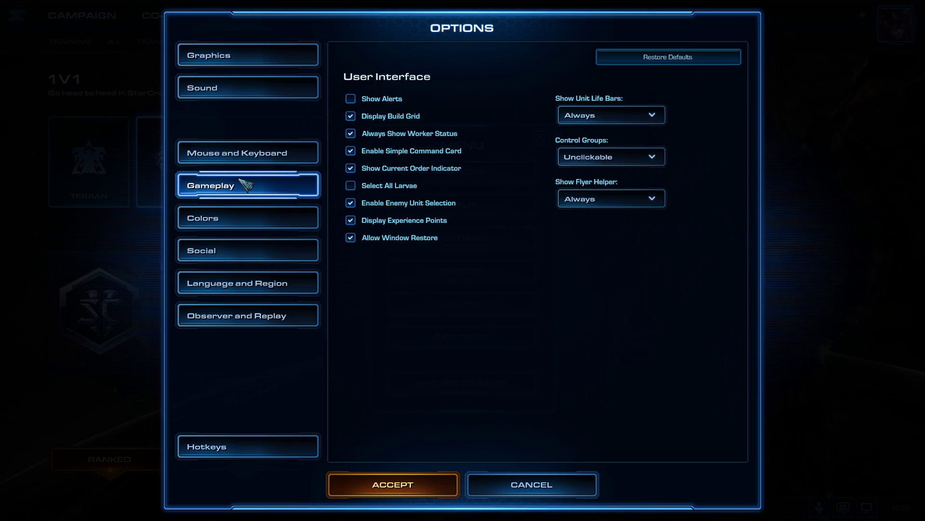
left_click(245, 217)
left_click(255, 251)
left_click(251, 282)
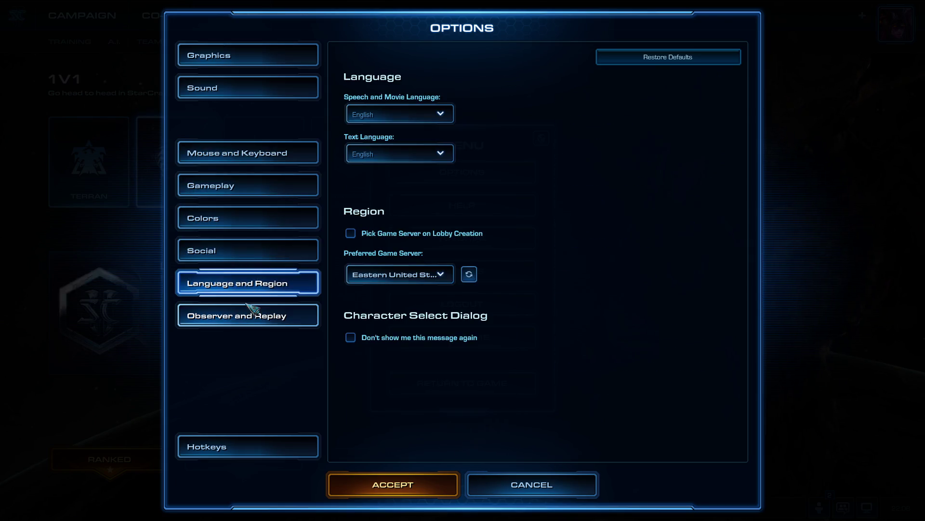
left_click(257, 323)
left_click(247, 446)
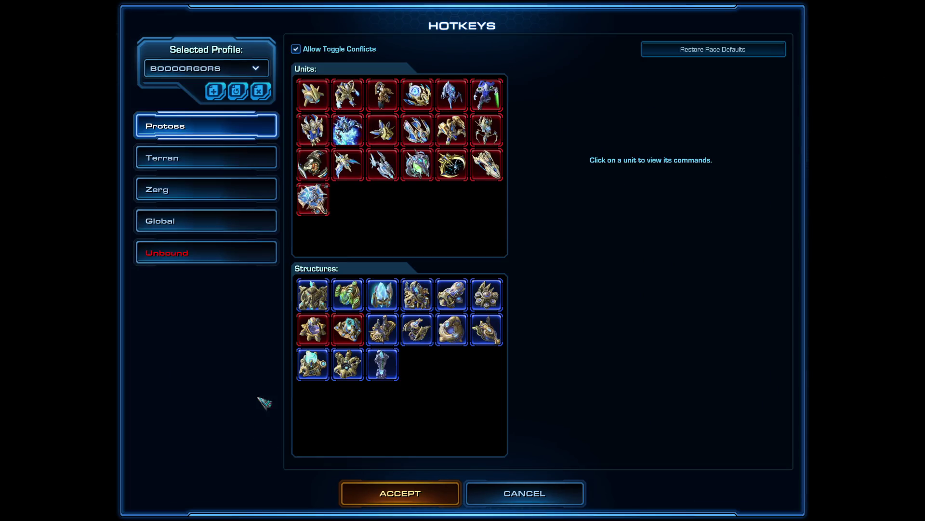
left_click(534, 499)
left_click(532, 485)
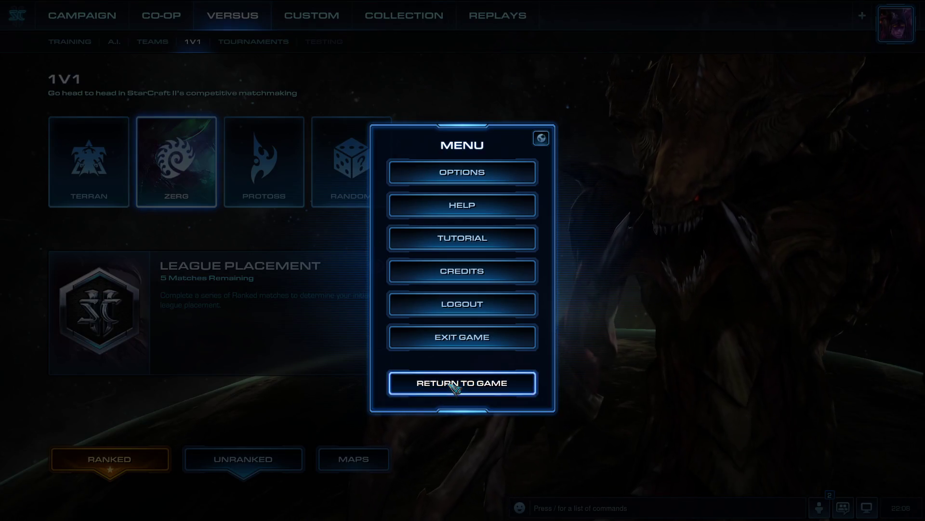
Resume from the game menu and queue a ranked 1v1 match as Zerg
left_click(463, 383)
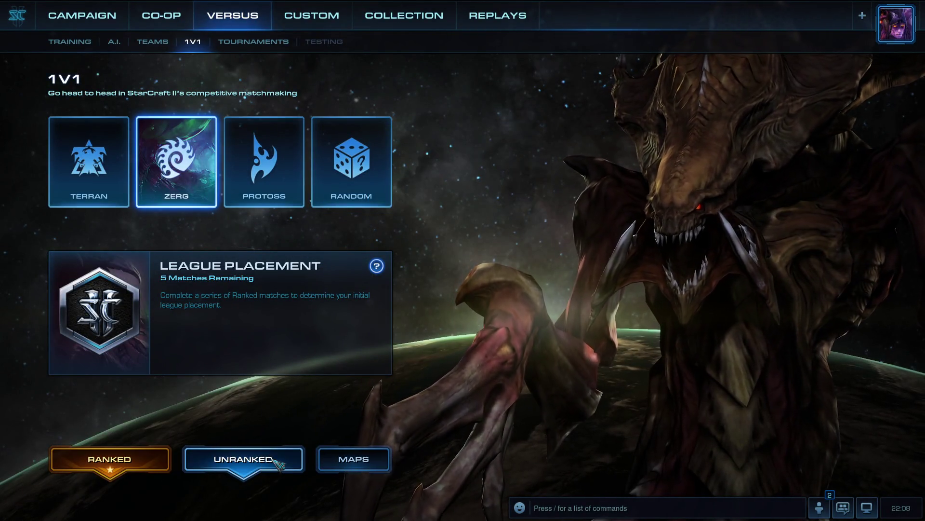
left_click(110, 458)
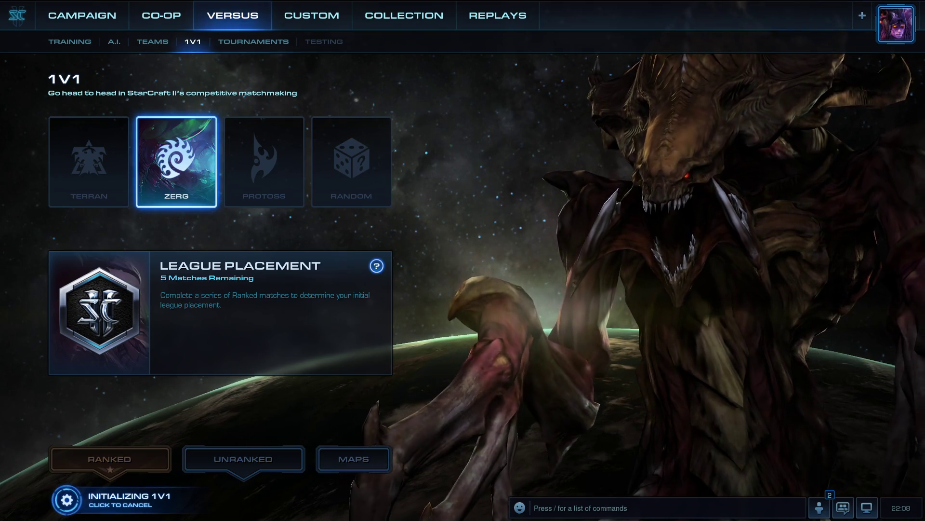